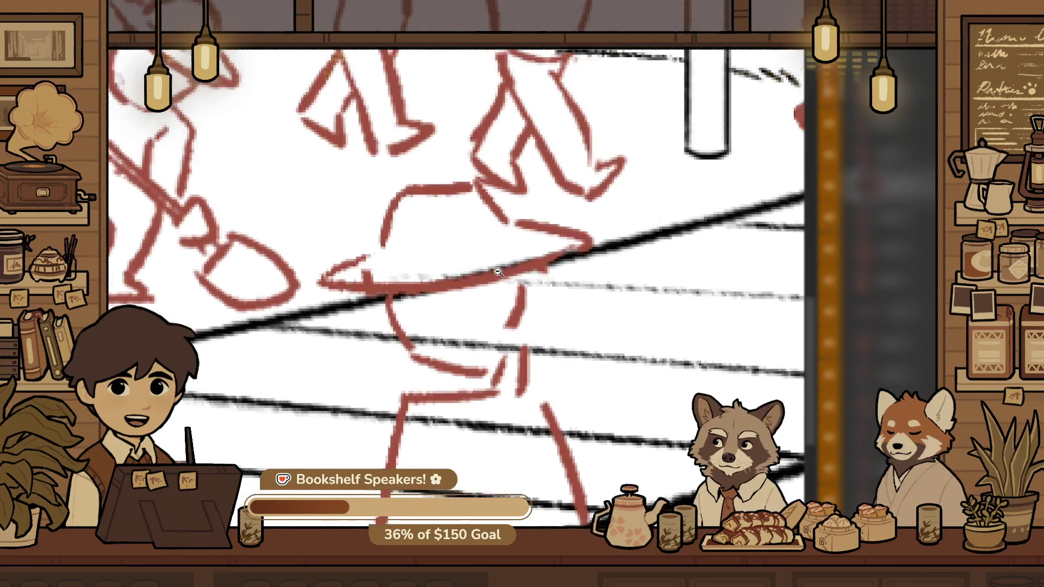
Shrink the red hat figure on the tracks with Free Transform and commit
scroll(530, 316, down, 1)
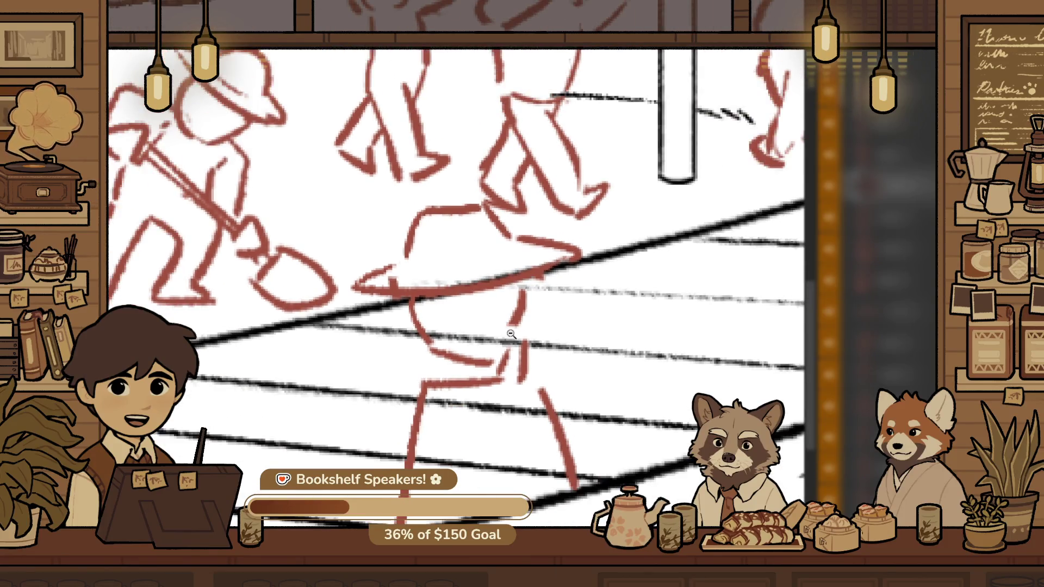
scroll(502, 299, up, 1)
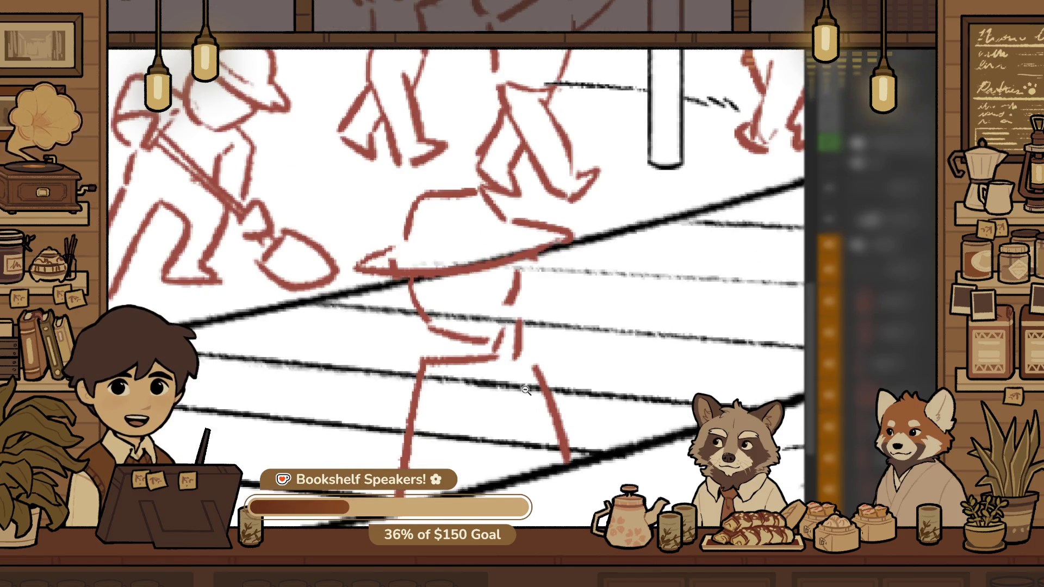
click(525, 390)
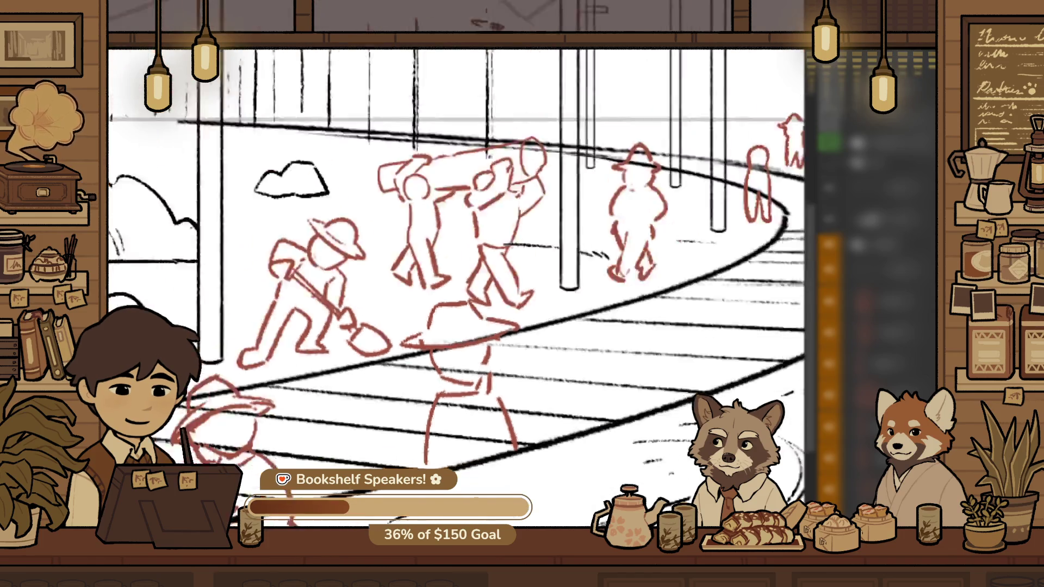
scroll(514, 387, down, 3)
scroll(514, 387, up, 3)
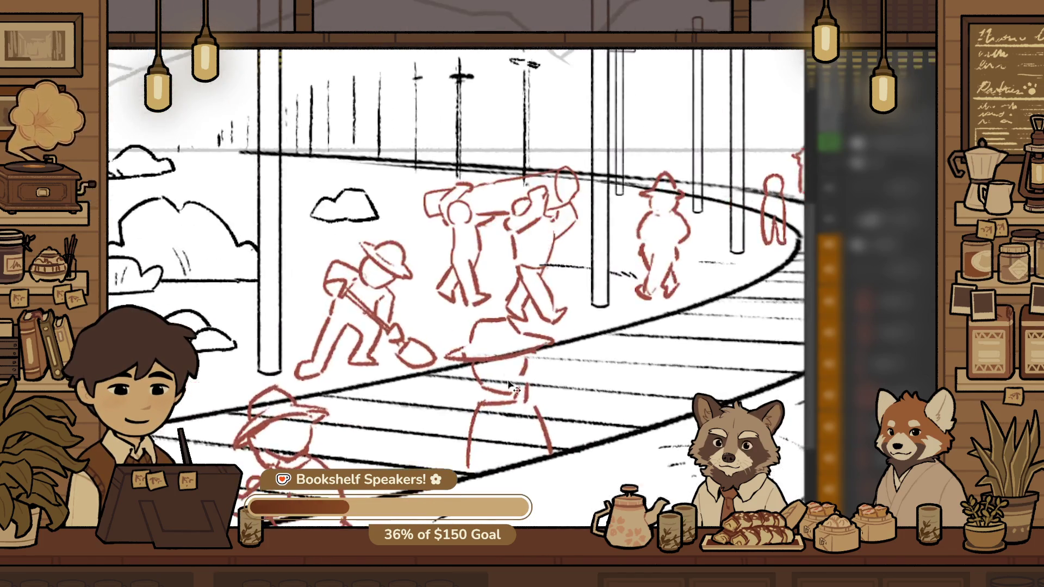
drag(510, 385, 580, 374)
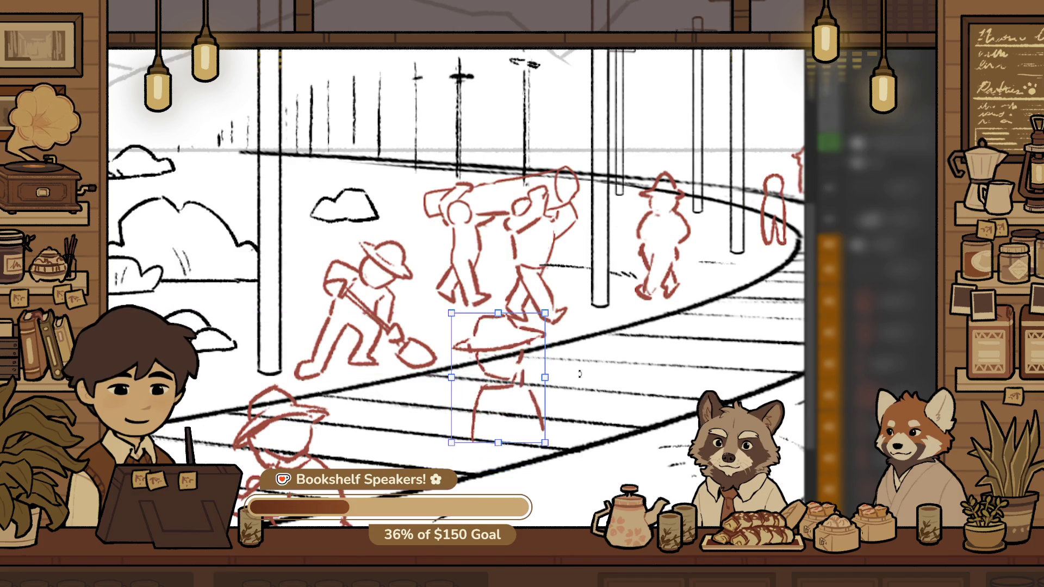
key(Return)
Re-examine the hat figure up close and apply a second resize to it
scroll(544, 360, up, 3)
drag(547, 444, 660, 355)
alt+click(596, 365)
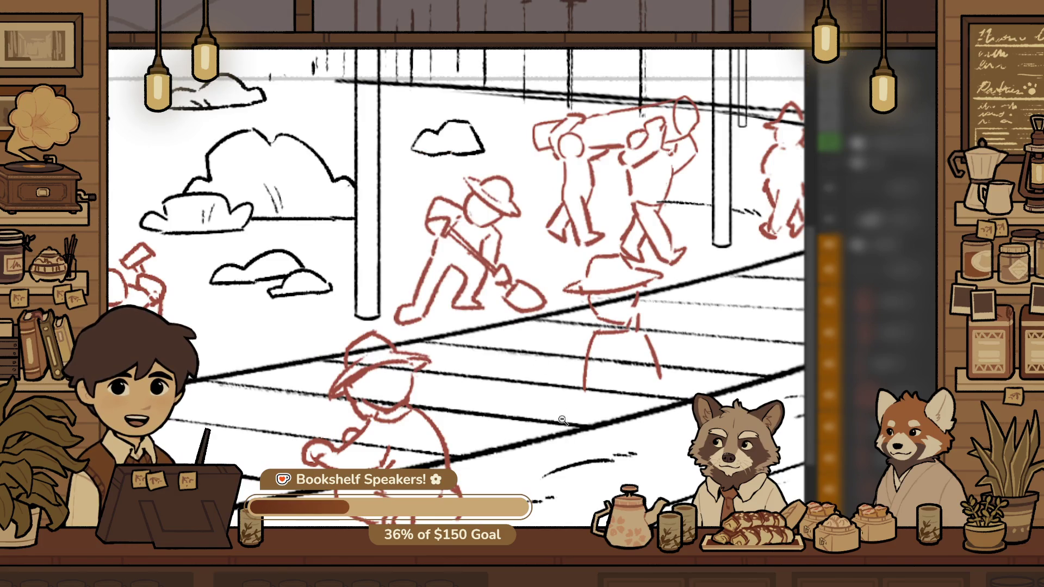
drag(594, 373, 470, 435)
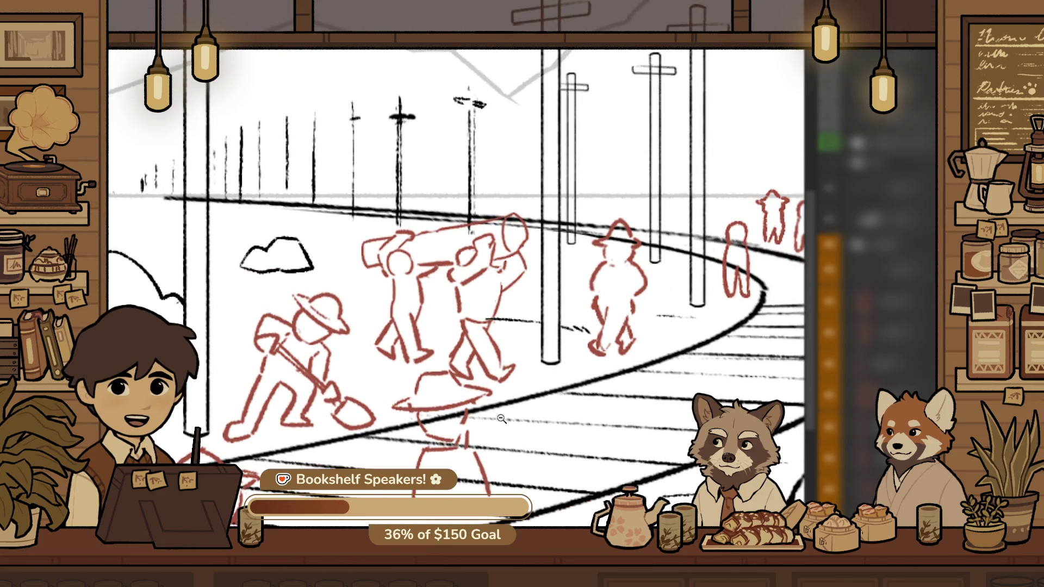
alt+click(568, 385)
alt+click(503, 393)
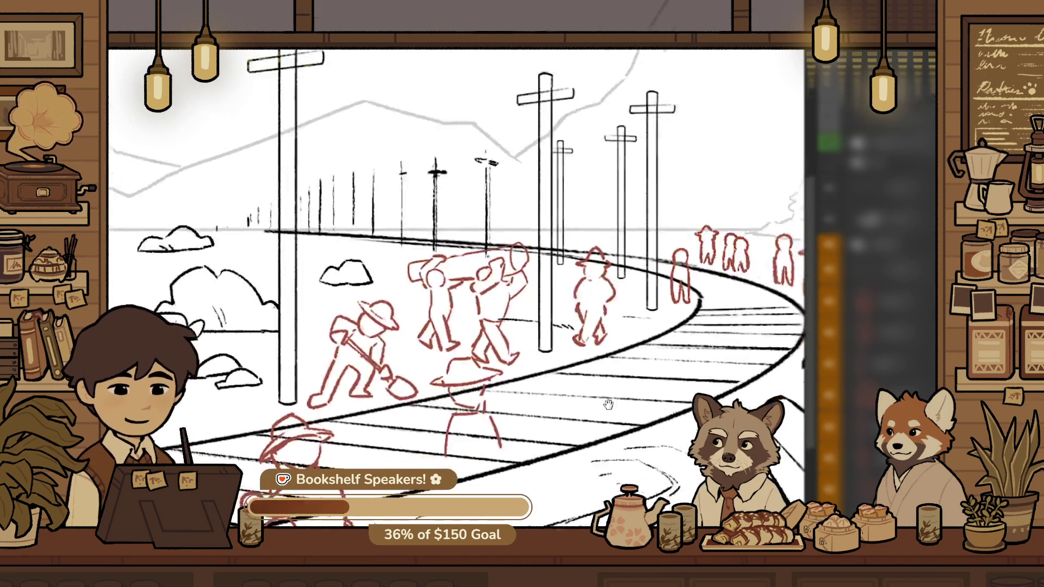
click(503, 393)
click(522, 381)
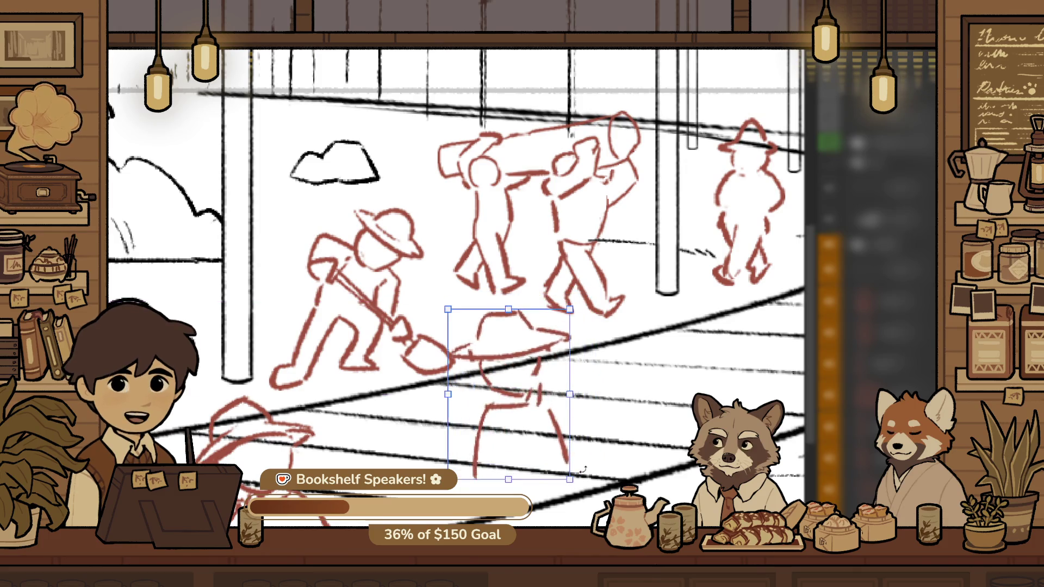
mouse_move(496, 447)
mouse_down()
mouse_move(684, 344)
mouse_move(214, 415)
mouse_up()
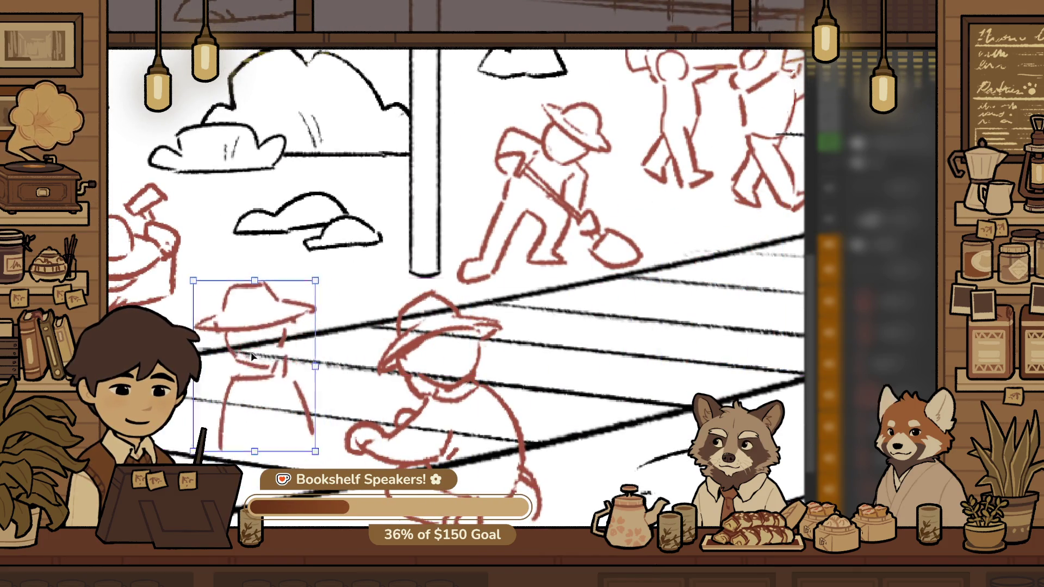
scroll(470, 412, down, 2)
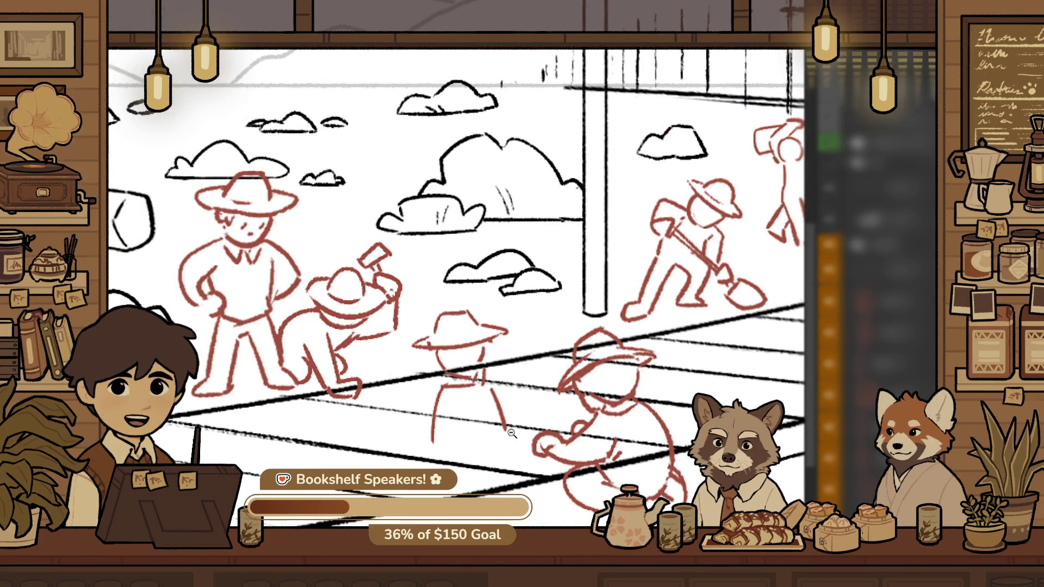
scroll(461, 376, up, 3)
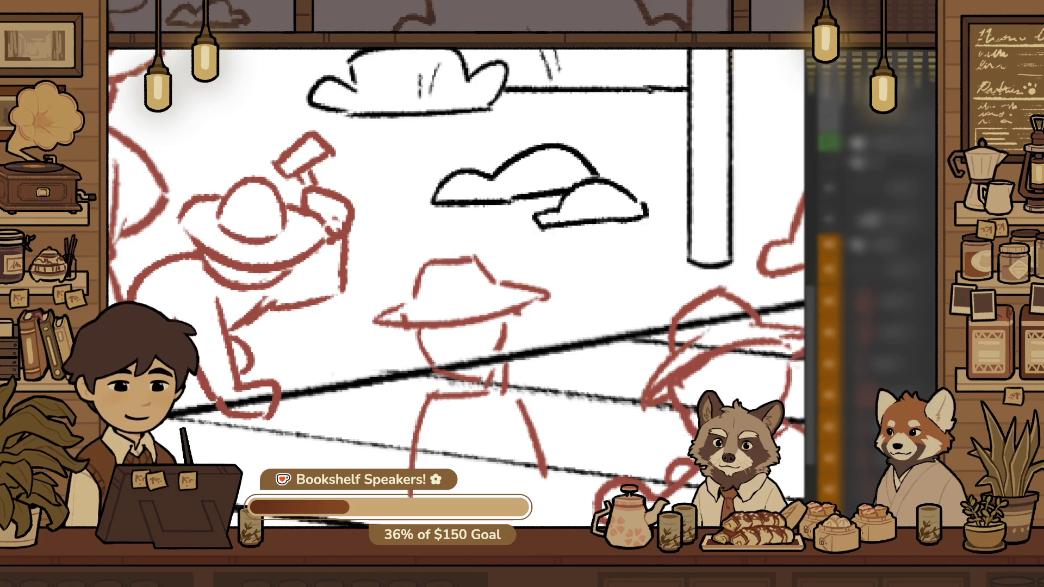
scroll(586, 303, up, 1)
scroll(586, 303, up, 1)
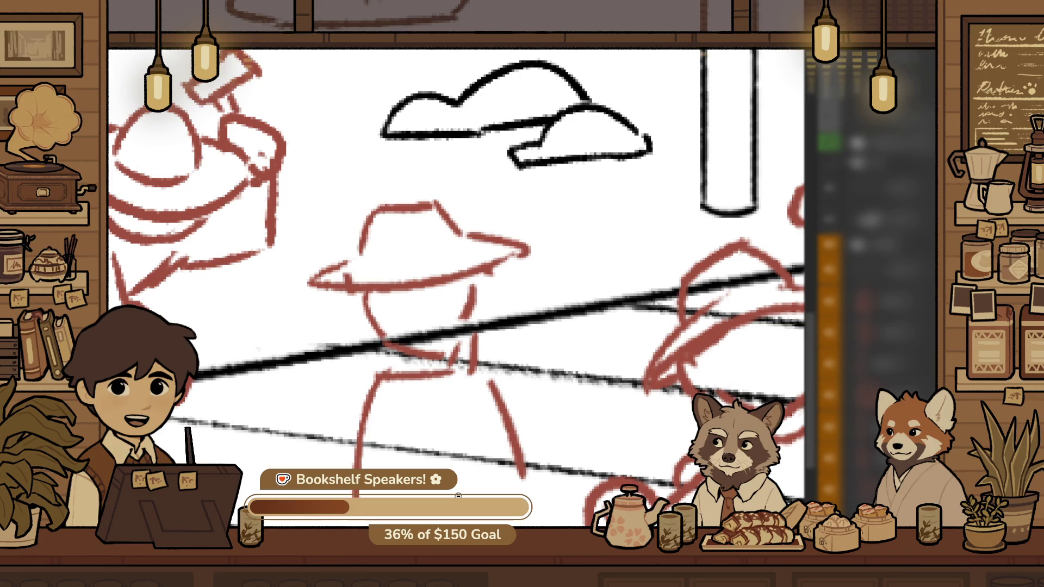
scroll(513, 361, down, 2)
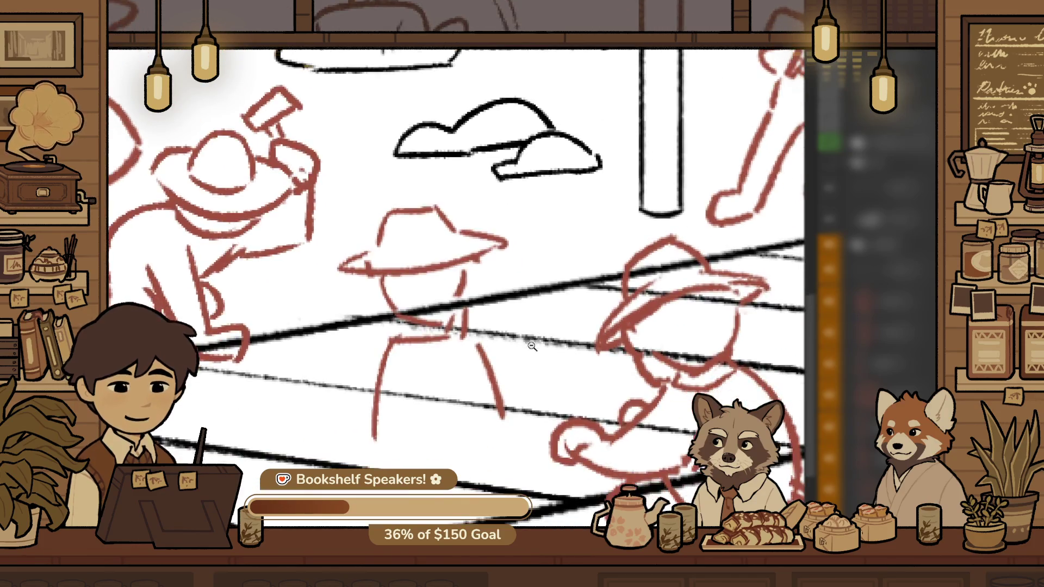
scroll(513, 361, up, 2)
click(468, 366)
key(z)
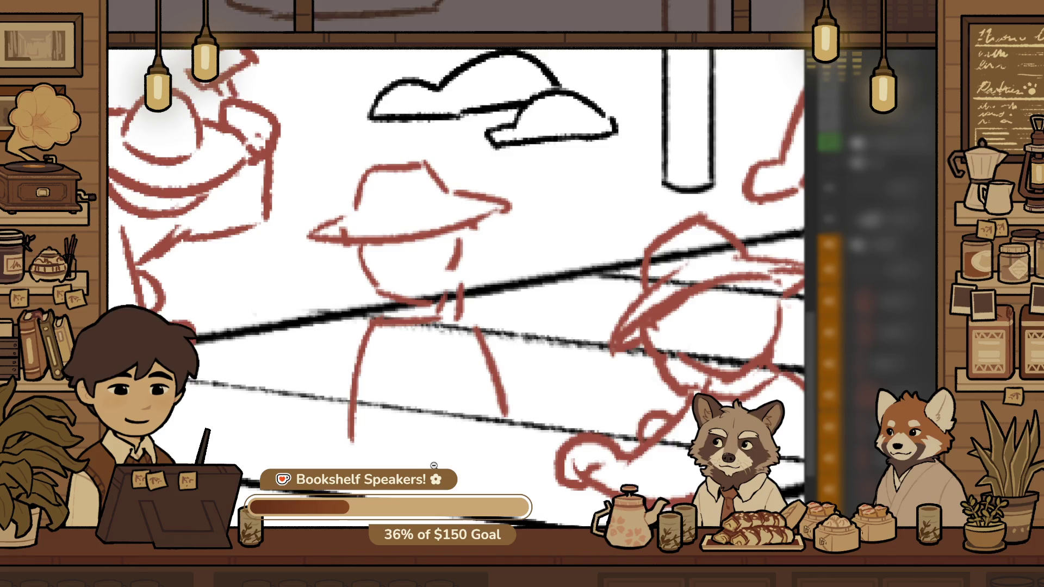
Erase a stroke from the hat figure's left leg
scroll(409, 441, down, 2)
scroll(408, 442, up, 2)
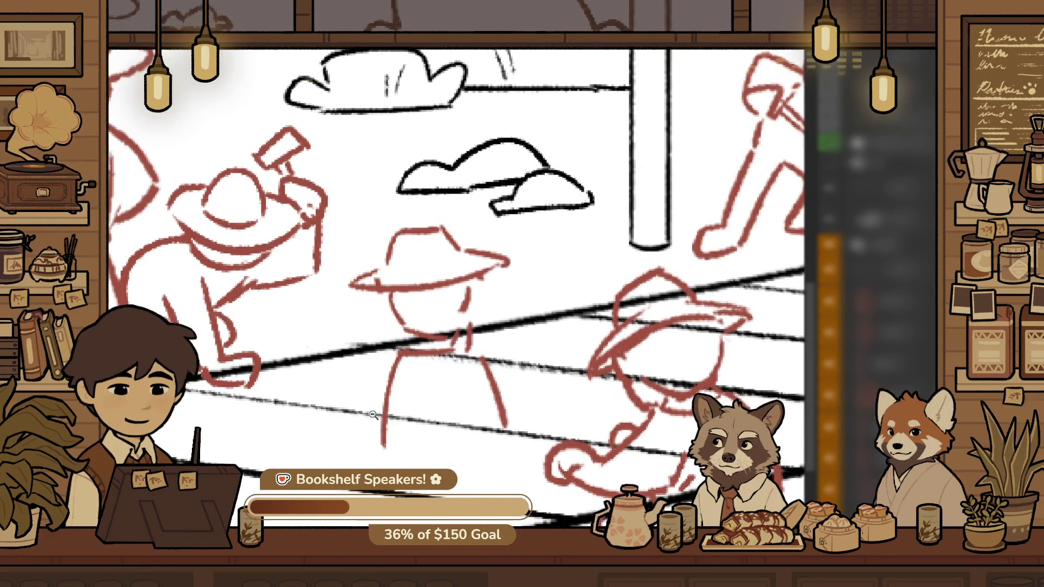
click(362, 433)
key(ctrl+z)
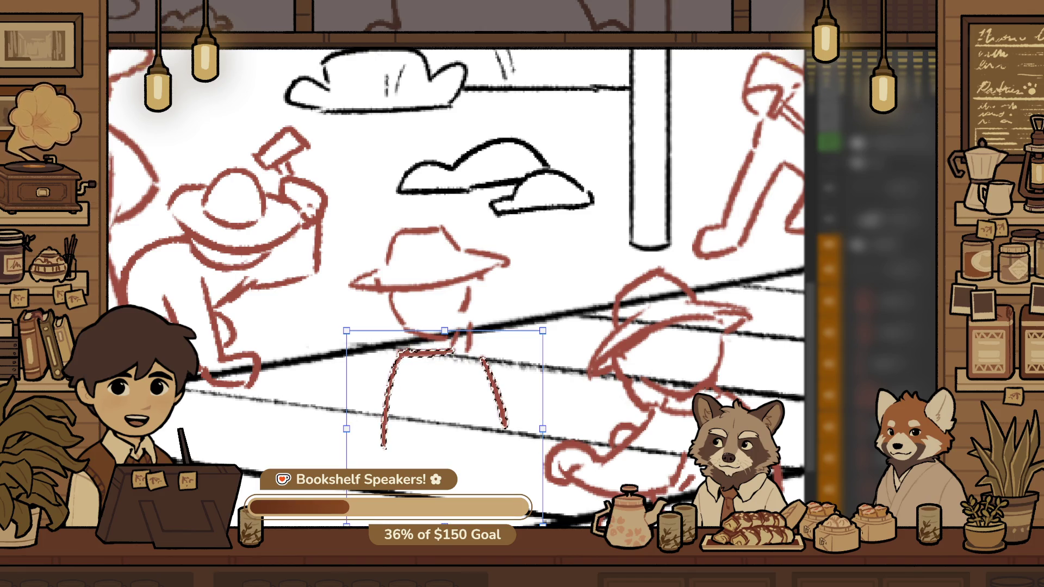
Set the central hat worker's leg strokes into their reworked, rotated position
key(ctrl+z)
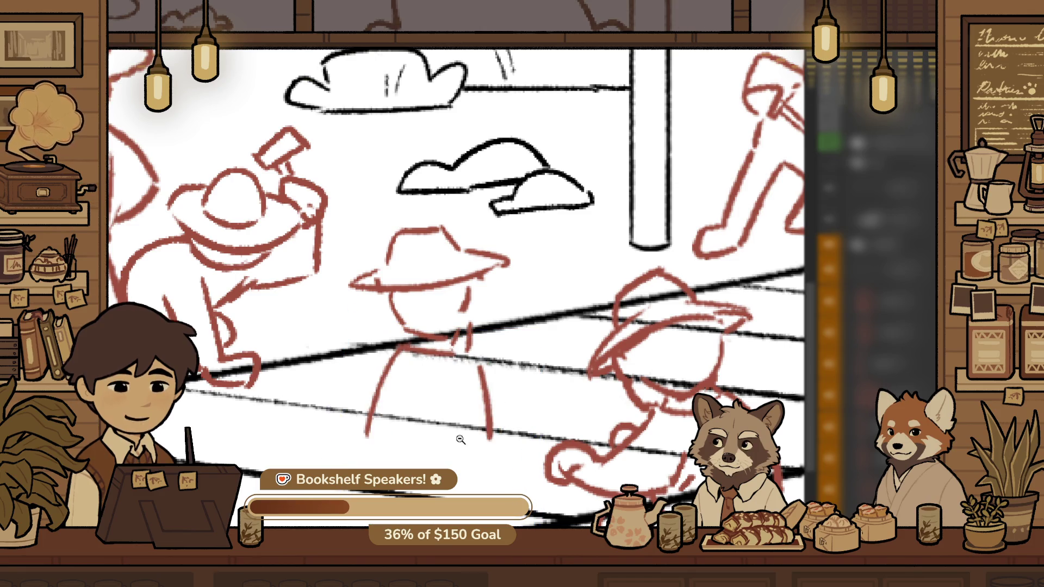
scroll(457, 443, up, 2)
scroll(576, 491, up, 2)
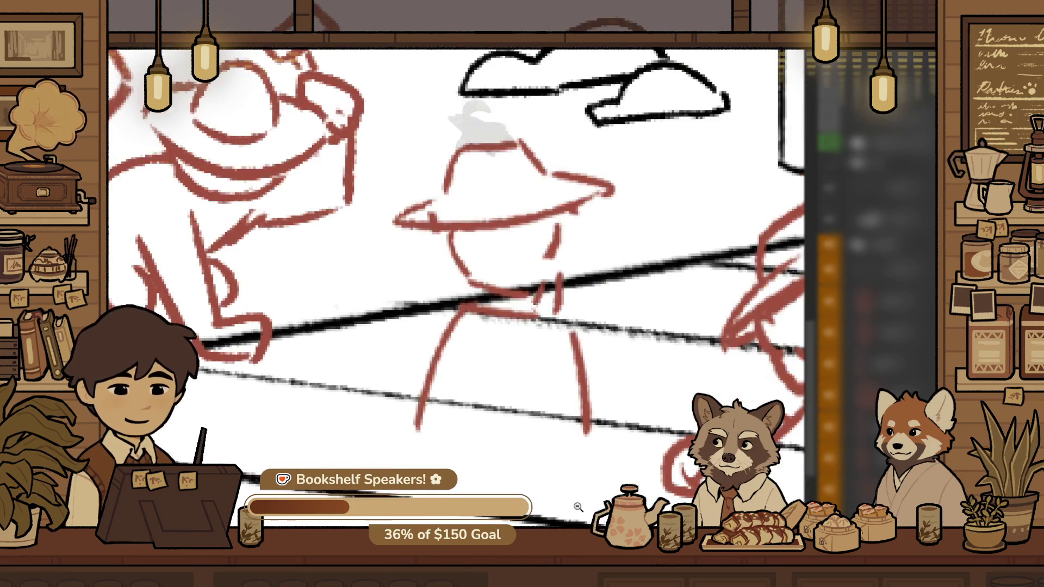
scroll(590, 502, down, 1)
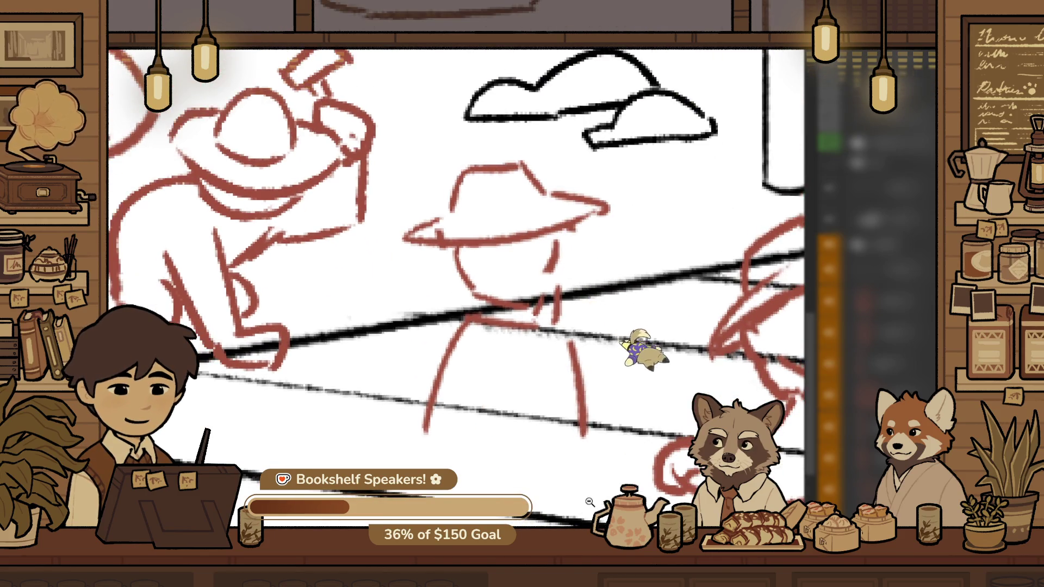
scroll(478, 424, down, 2)
scroll(484, 446, down, 2)
scroll(489, 456, down, 1)
scroll(494, 469, down, 1)
Draw the dog head outline with ears in the sky, redrawing the right ear
drag(523, 470, 607, 400)
scroll(543, 411, down, 2)
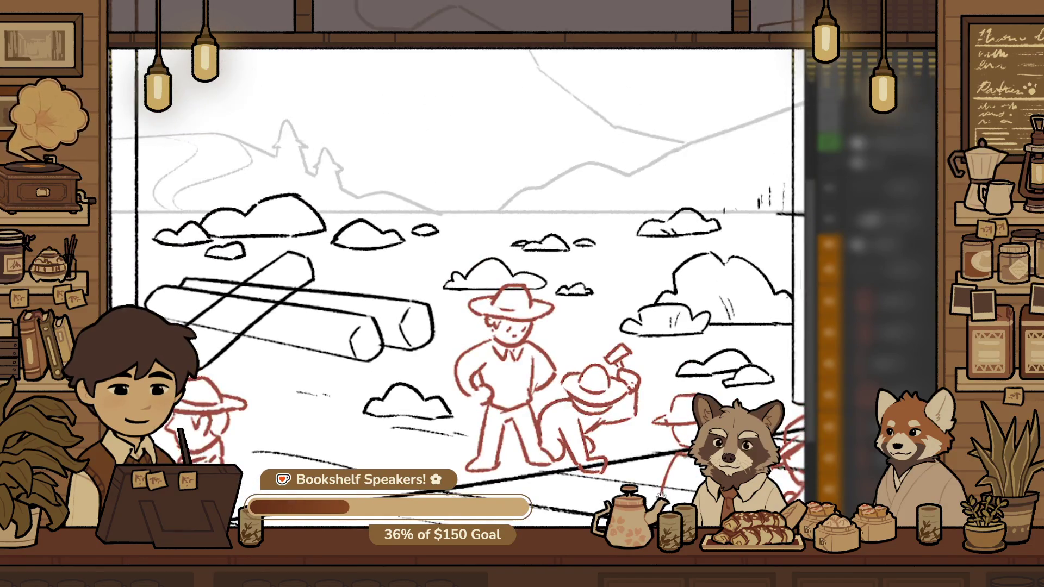
scroll(463, 145, up, 1)
scroll(464, 145, up, 2)
scroll(463, 145, up, 3)
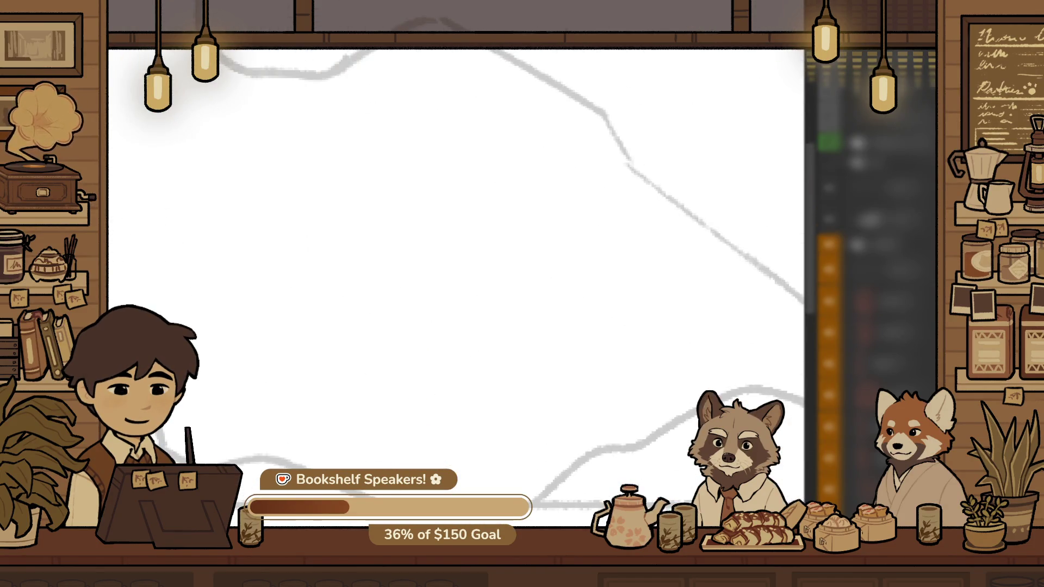
scroll(540, 220, up, 1)
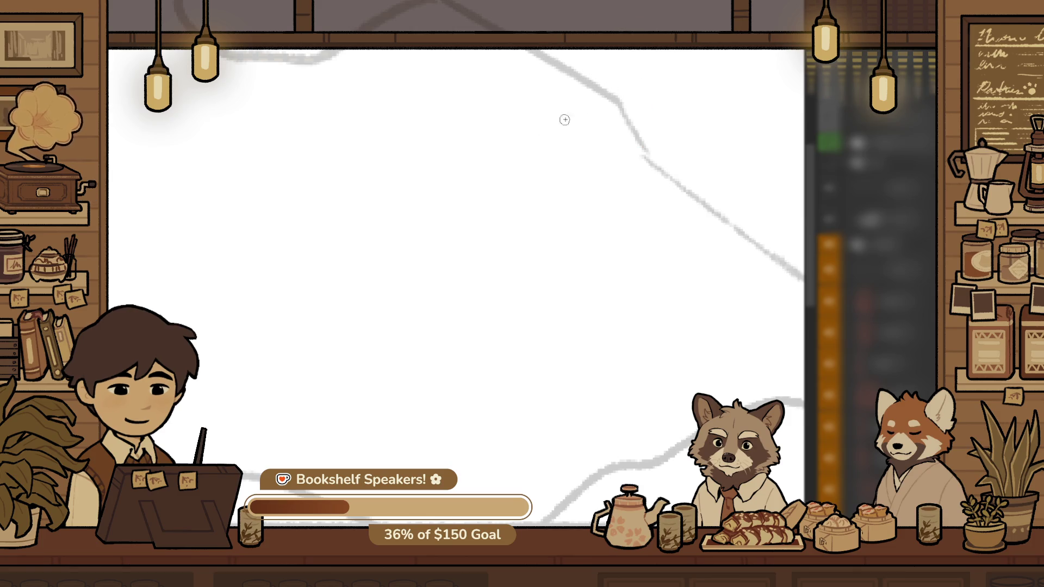
drag(362, 379, 473, 304)
key(ctrl+z)
scroll(401, 230, down, 3)
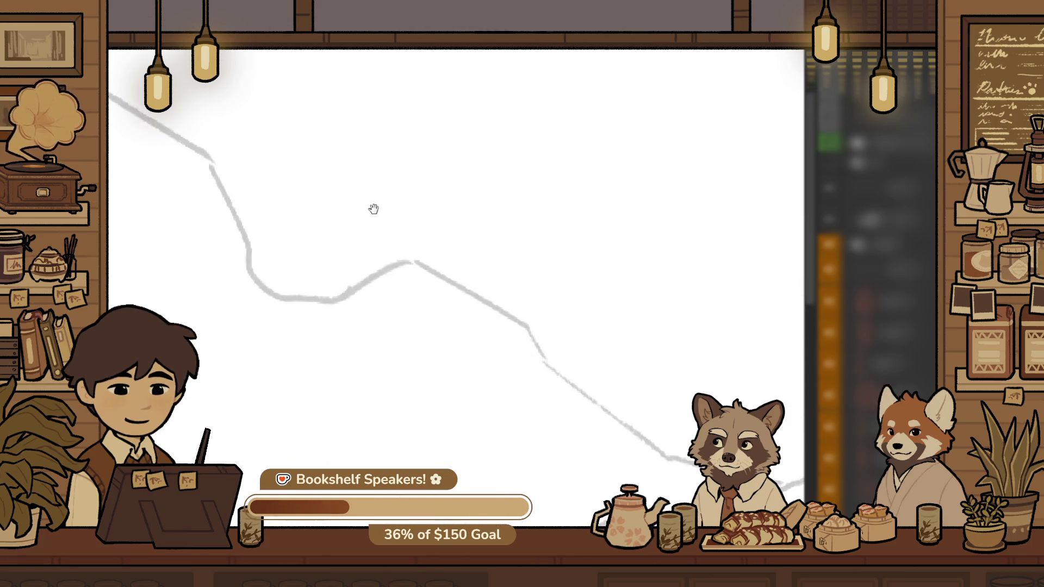
scroll(388, 274, up, 2)
mouse_move(473, 278)
mouse_down()
mouse_move(589, 280)
mouse_move(737, 363)
mouse_up()
key(ctrl+z)
drag(585, 268, 680, 296)
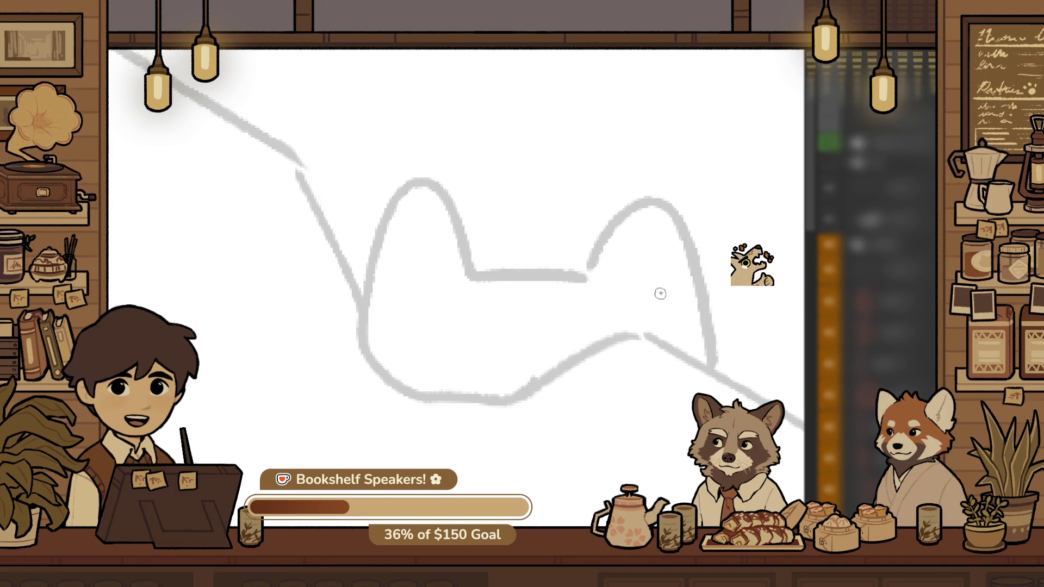
Move the ears up and left with Ctrl+T, then add the nose and eye
key(ctrl+t)
mouse_move(632, 208)
mouse_down()
mouse_move(588, 181)
mouse_move(564, 196)
mouse_up()
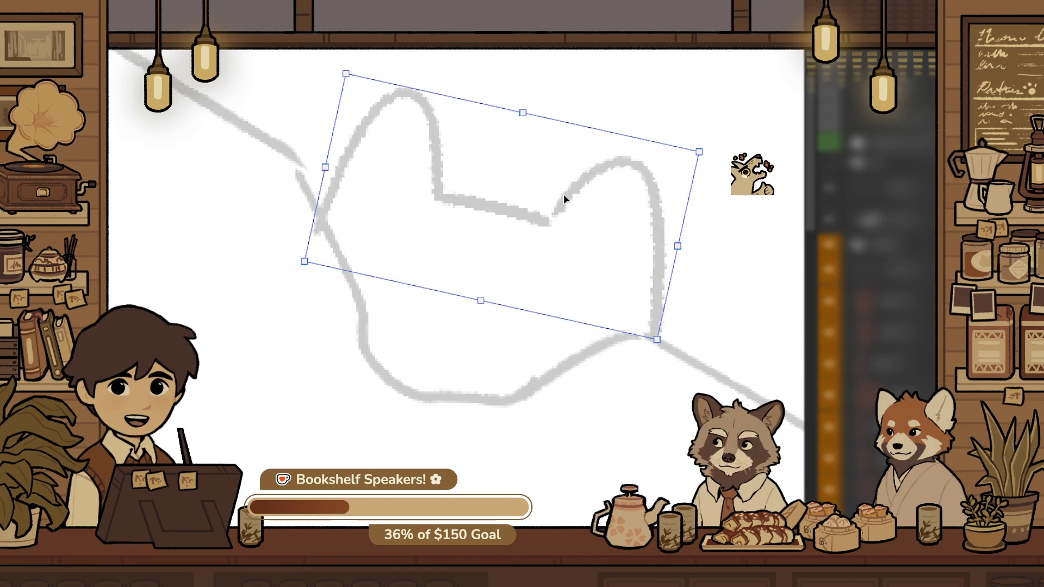
key(Return)
drag(446, 360, 489, 366)
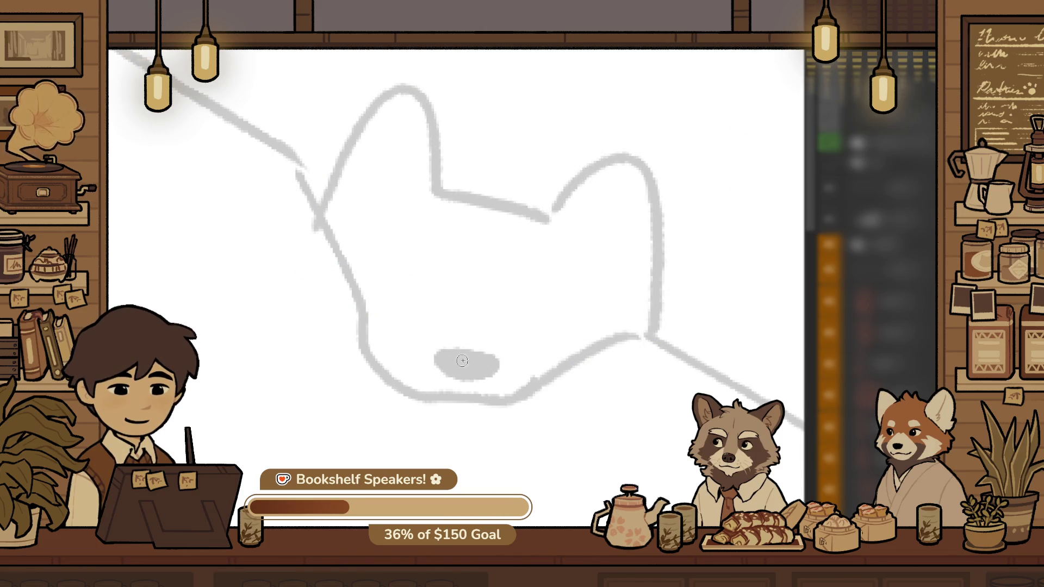
drag(543, 305, 529, 306)
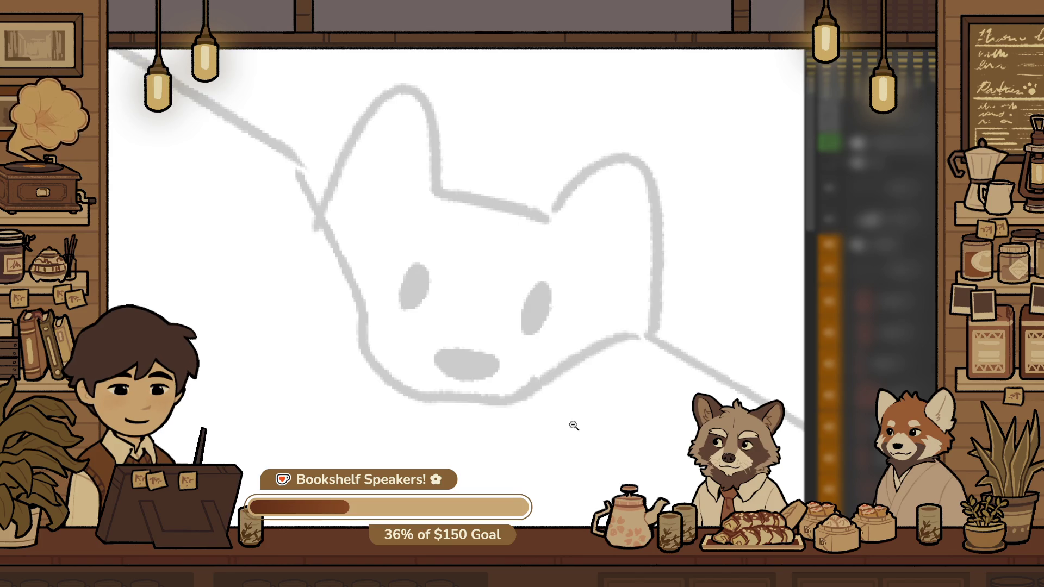
alt+click(580, 412)
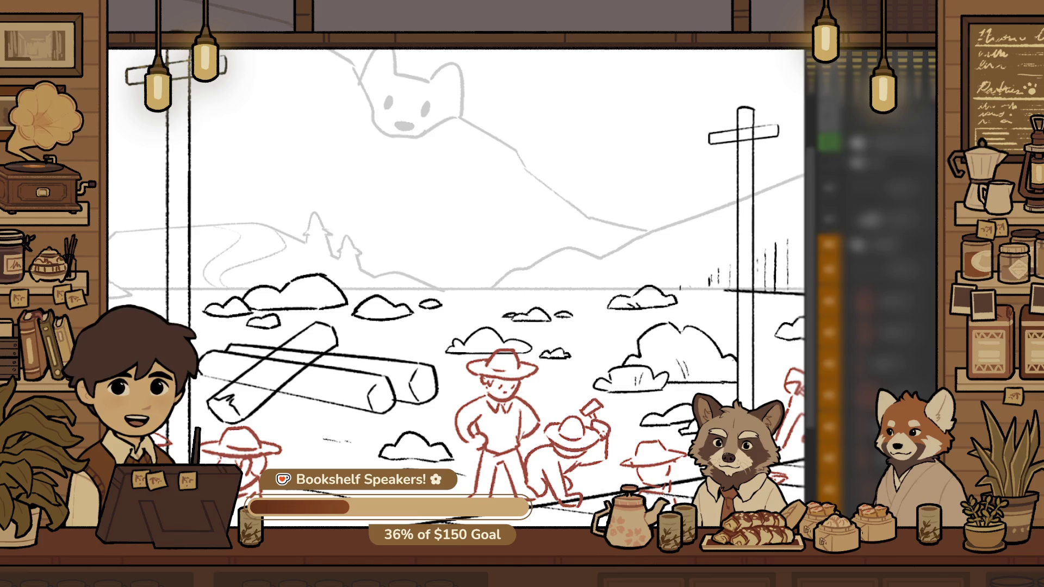
Draw the dog's shaded open mouth under the nose and extend its jaw
scroll(457, 74, up, 1)
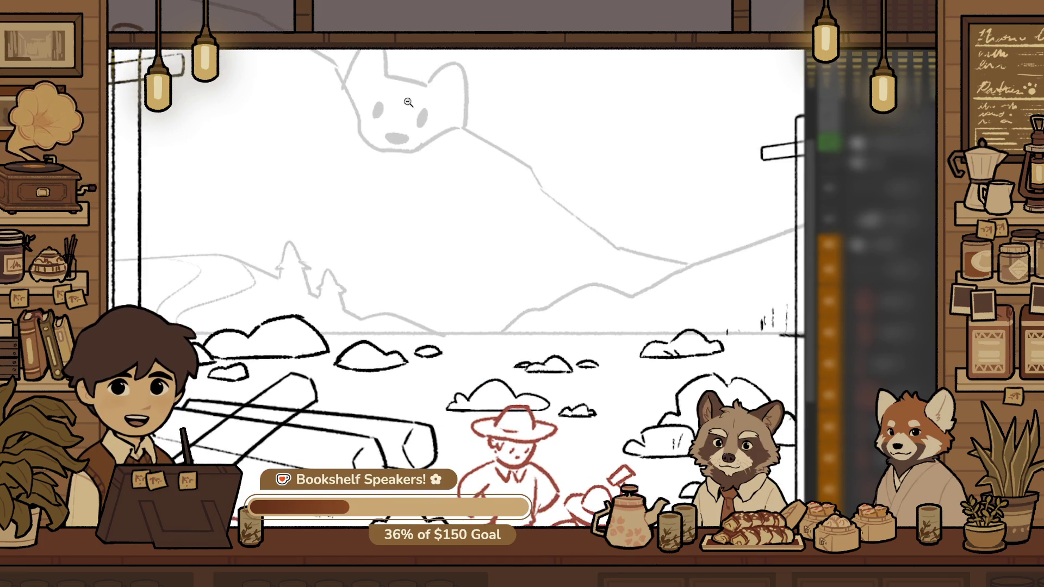
scroll(446, 80, up, 3)
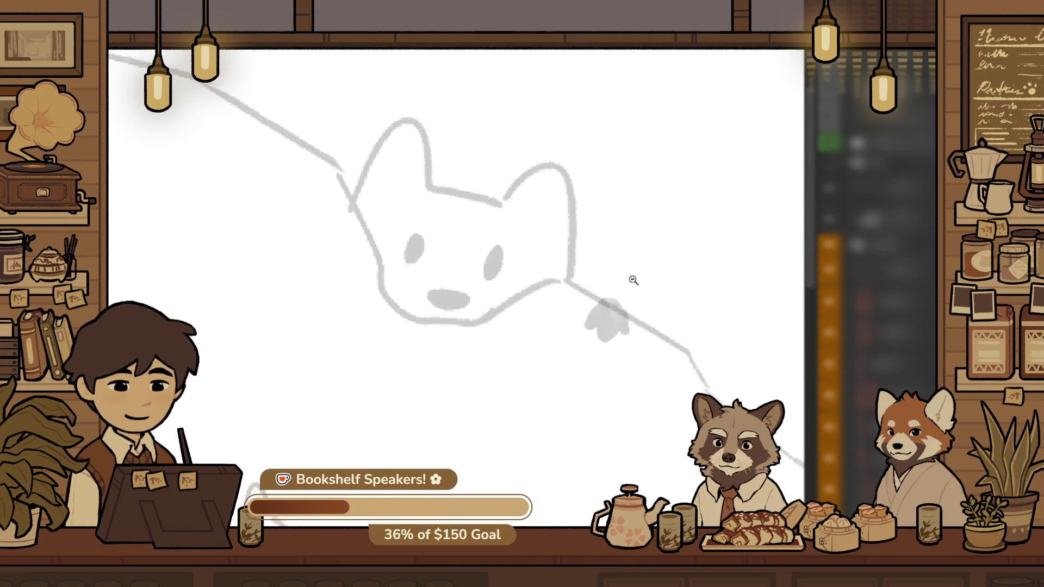
scroll(543, 434, down, 3)
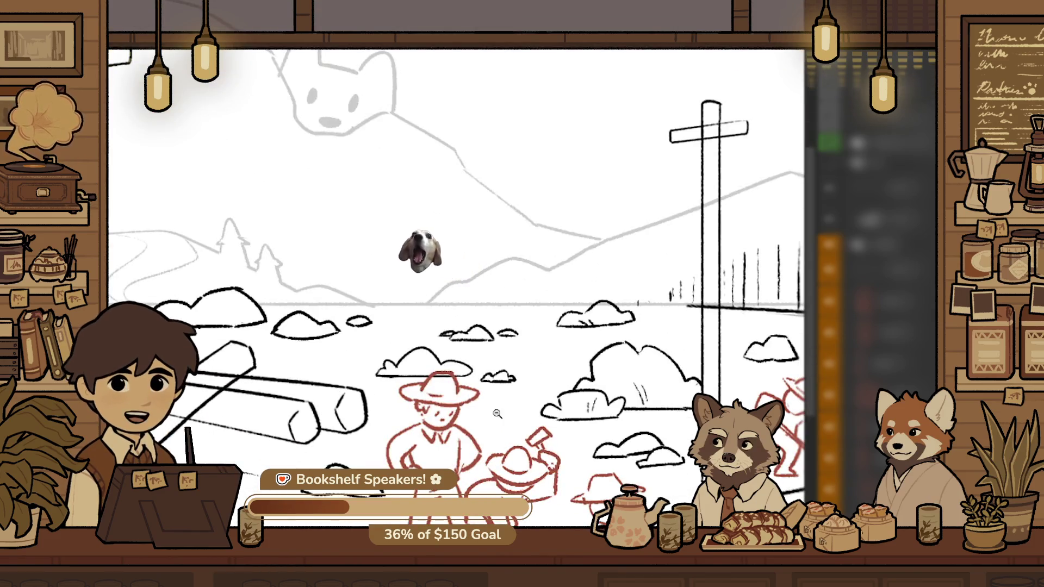
scroll(329, 100, up, 2)
scroll(432, 234, up, 2)
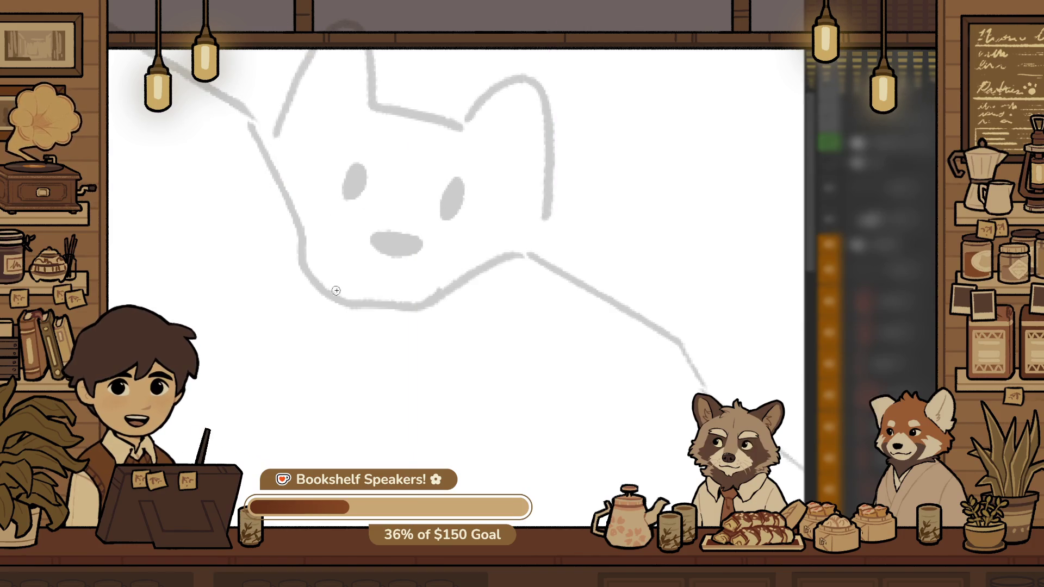
drag(338, 278, 418, 287)
drag(356, 291, 402, 294)
drag(543, 219, 580, 225)
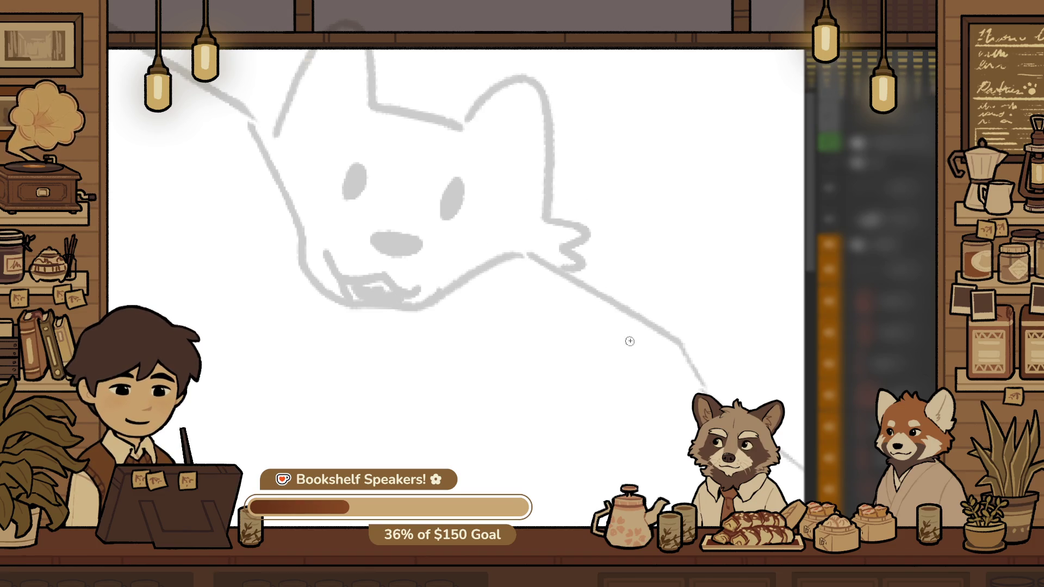
alt+click(503, 256)
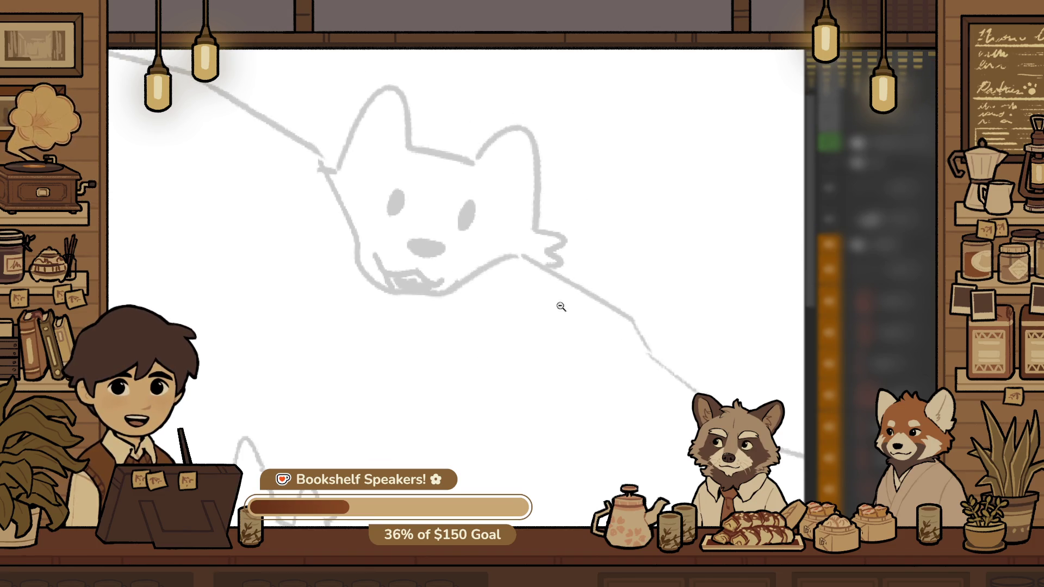
click(593, 296)
drag(654, 265, 549, 280)
key(ctrl+z)
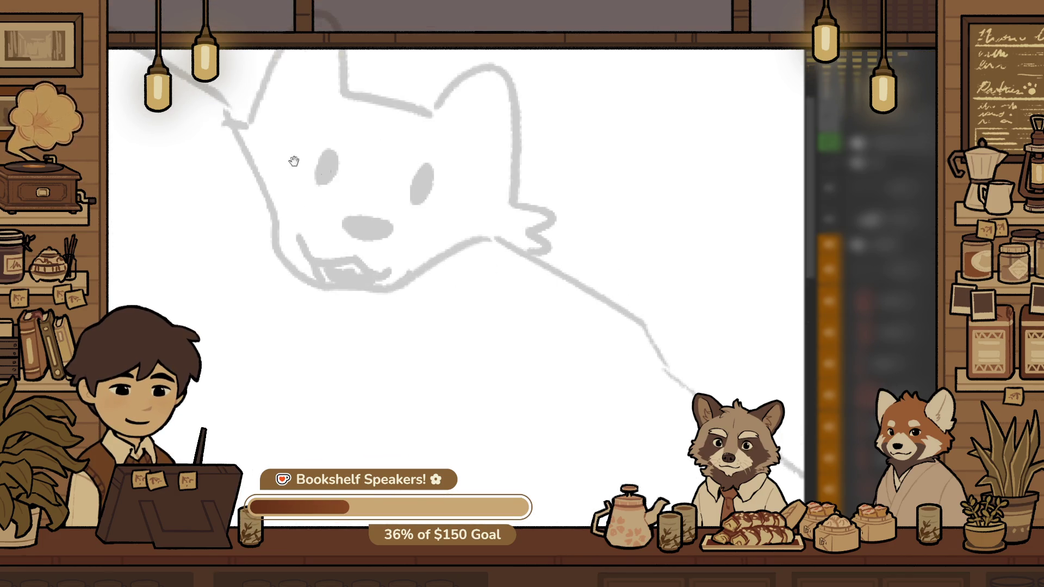
Draw a paw gripping the line beside the left ear, with finger marks
drag(279, 153, 437, 229)
drag(321, 209, 378, 217)
drag(333, 160, 337, 204)
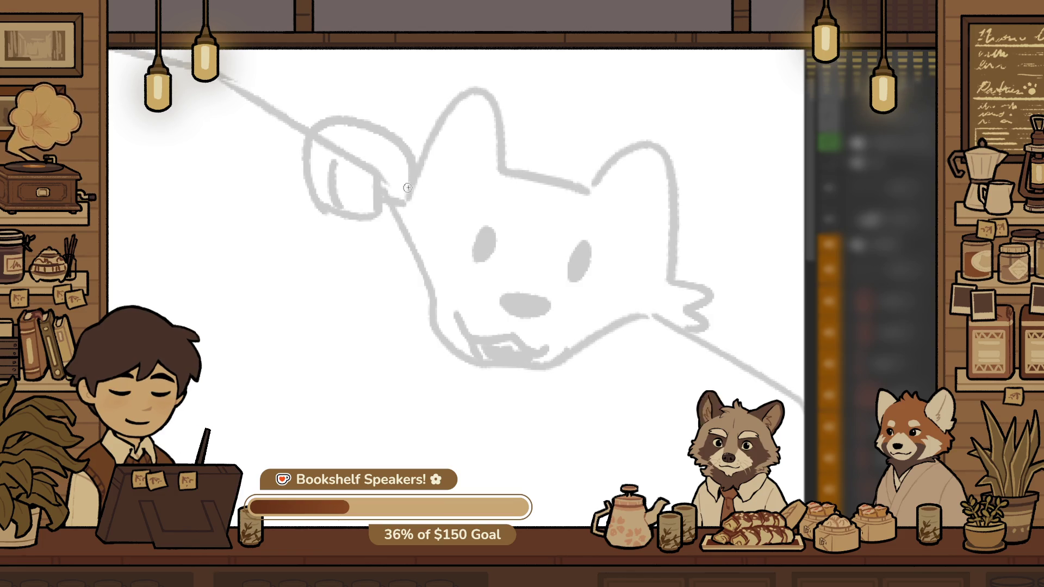
drag(383, 180, 375, 216)
mouse_move(706, 341)
mouse_down()
mouse_move(617, 271)
mouse_move(689, 276)
mouse_up()
drag(622, 269, 705, 264)
mouse_move(641, 288)
mouse_down()
mouse_move(640, 311)
mouse_move(677, 324)
mouse_move(556, 236)
mouse_up()
Add motion lines to the right of the dog's head
drag(457, 184, 634, 169)
drag(593, 208, 605, 207)
key(ctrl+z)
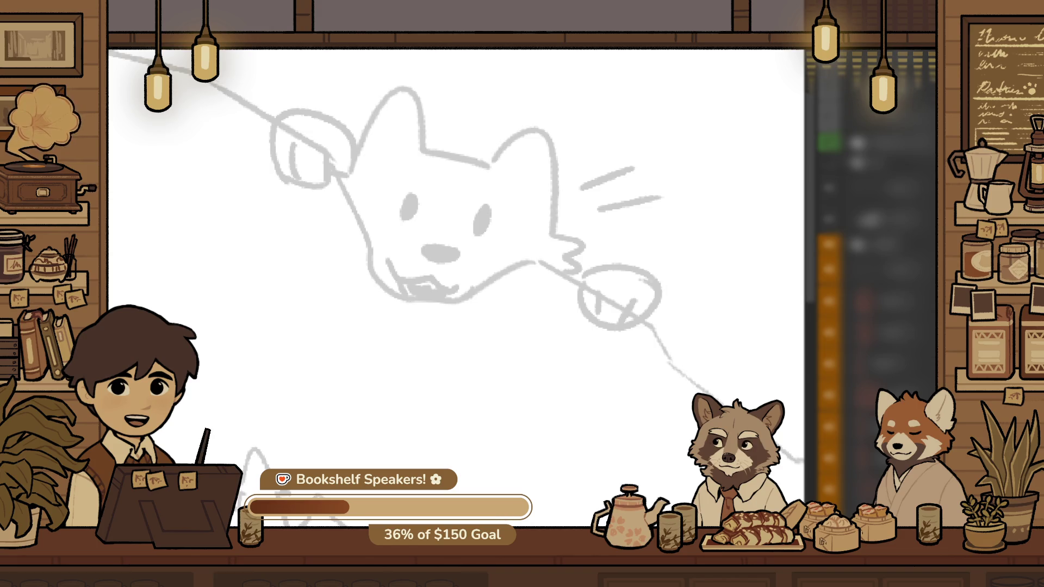
alt+click(403, 180)
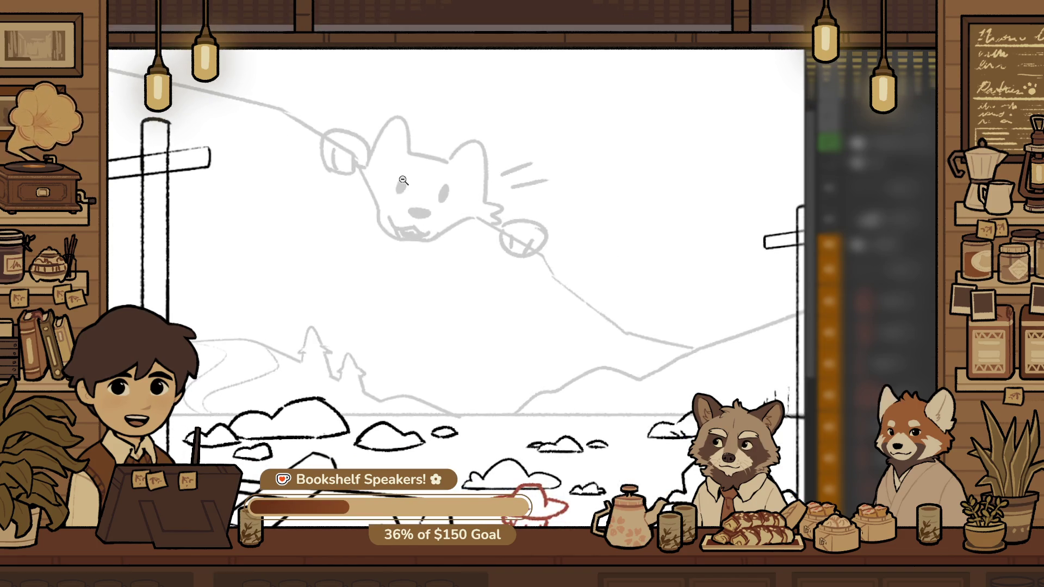
Erase the dog's left and right eyes and paint new grey oval eyes
key(ctrl+plus)
scroll(410, 248, up, 3)
drag(394, 248, 396, 232)
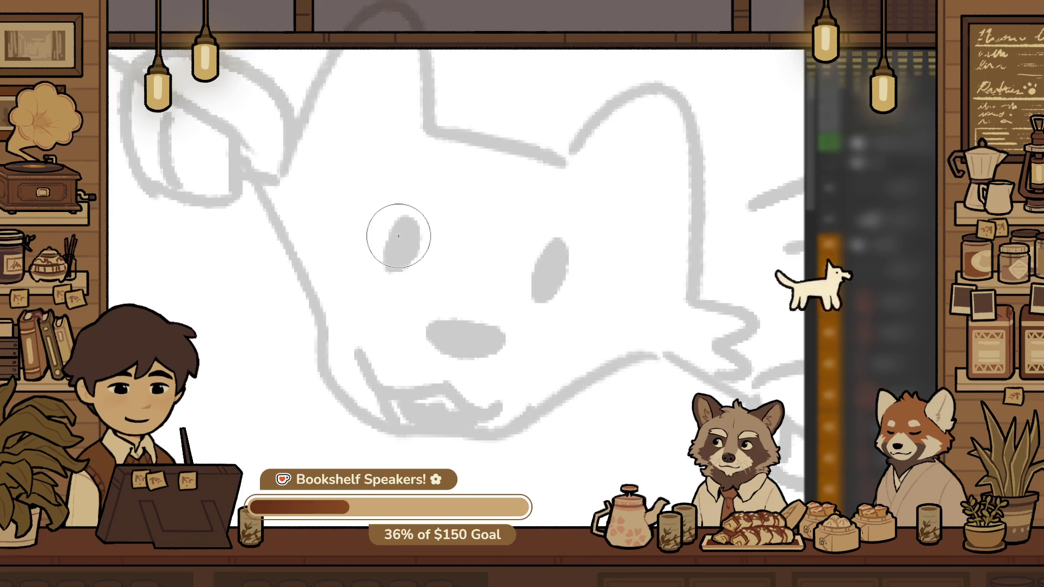
mouse_move(583, 252)
mouse_down()
mouse_move(559, 296)
mouse_move(557, 260)
mouse_up()
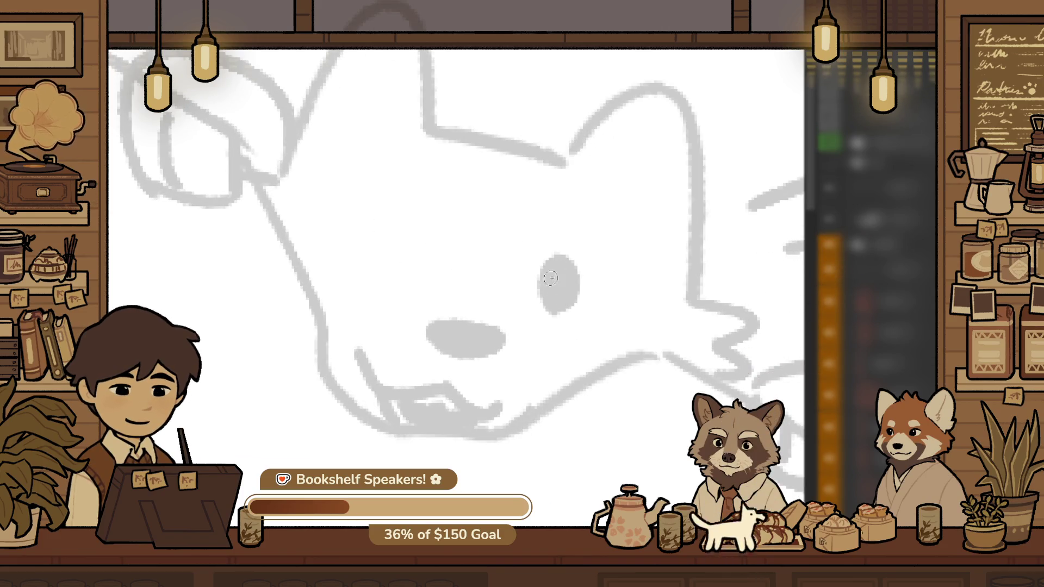
drag(374, 266, 405, 269)
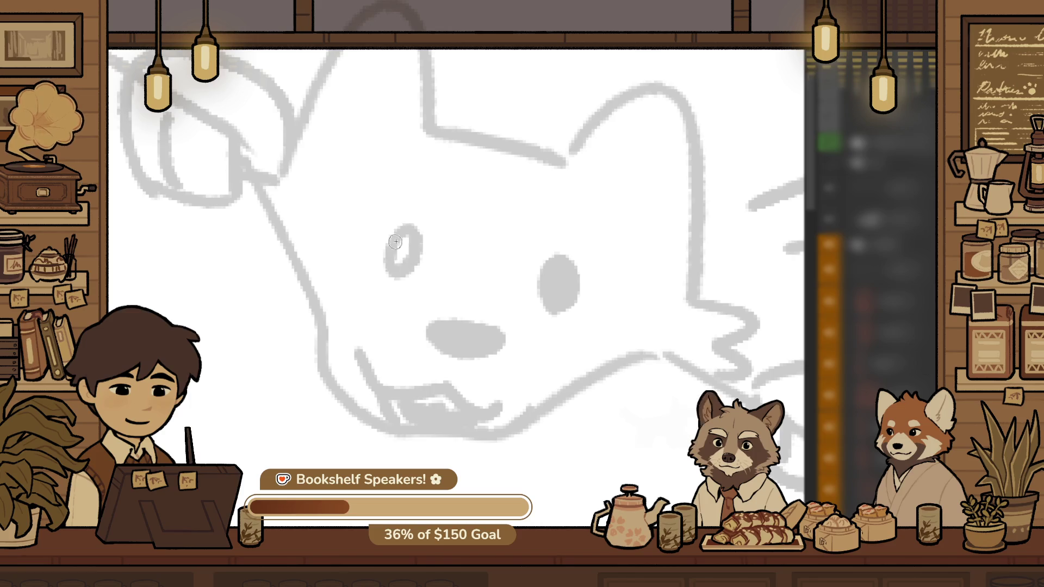
scroll(500, 310, up, 2)
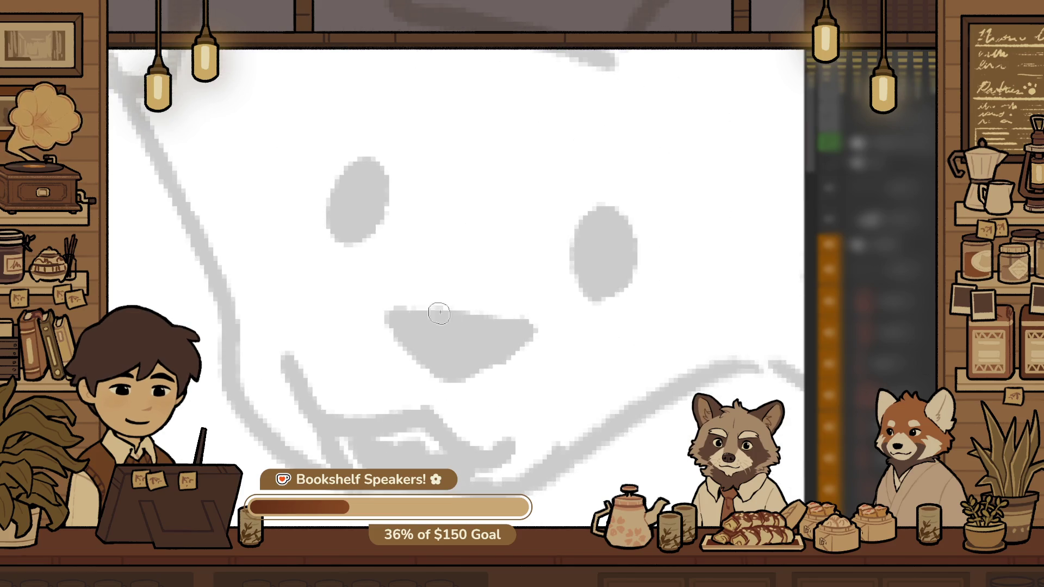
scroll(589, 326, down, 3)
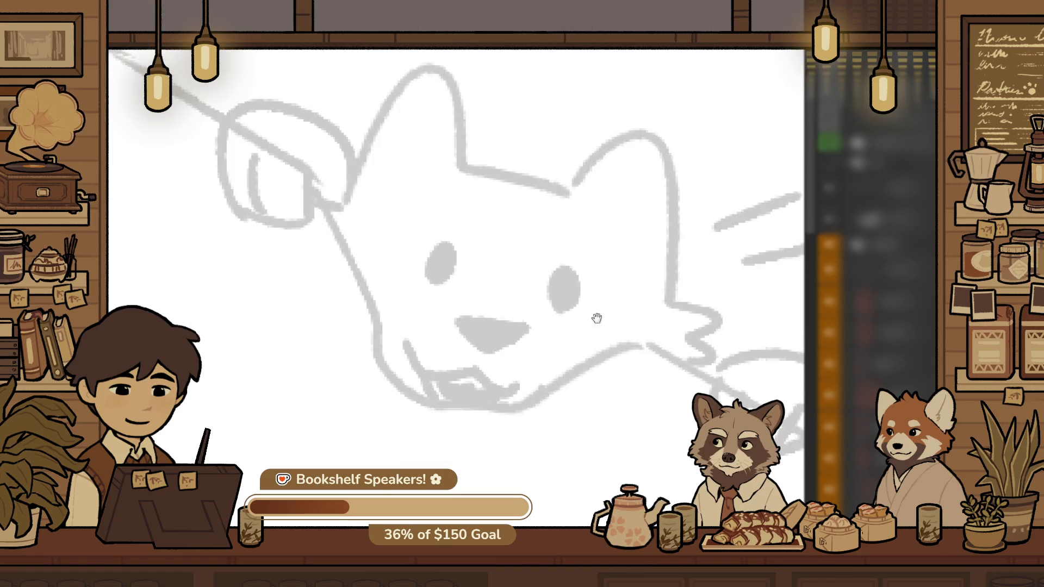
drag(589, 327, 551, 363)
click(634, 379)
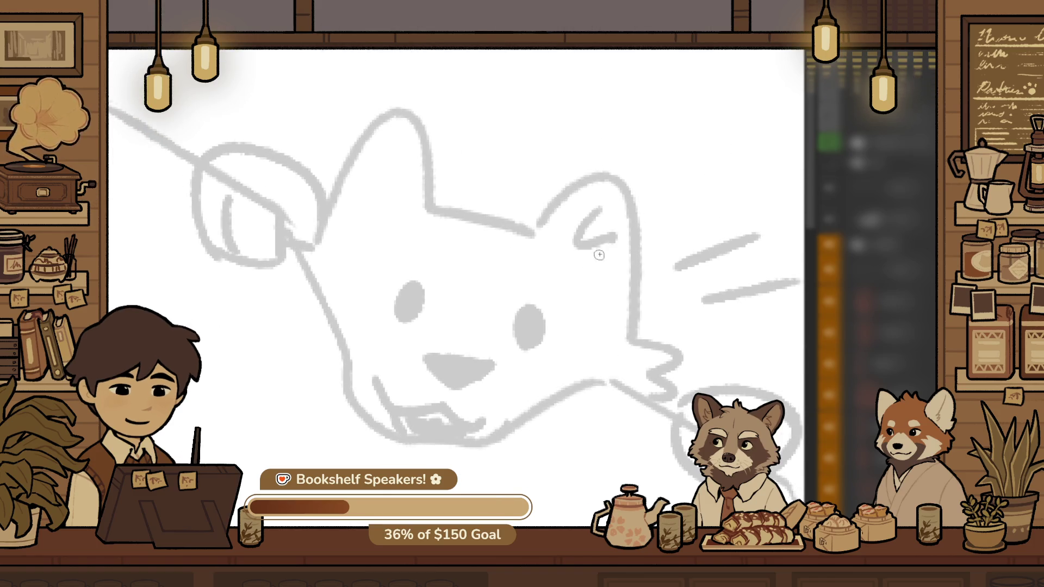
scroll(386, 161, down, 4)
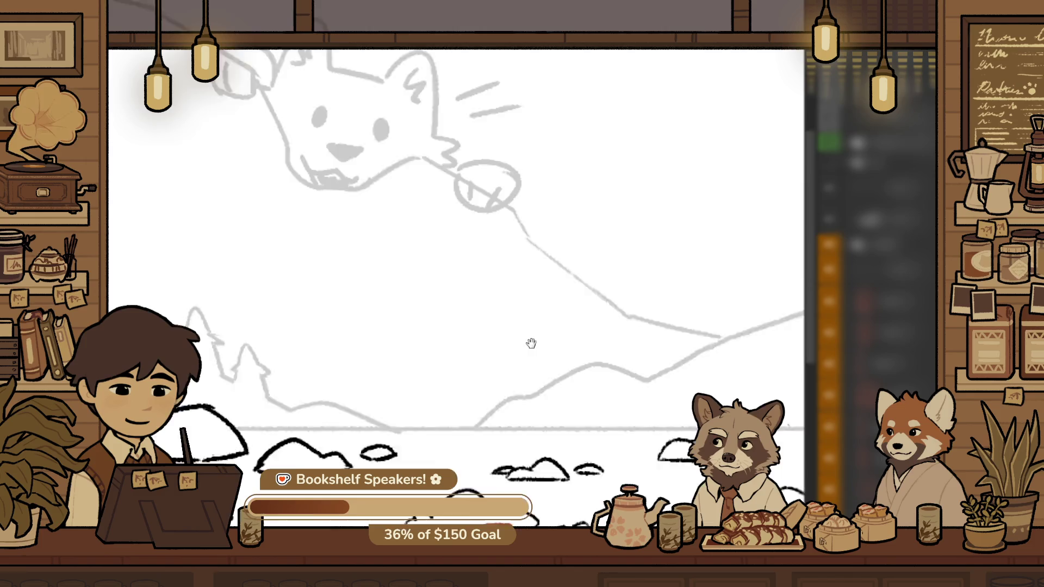
scroll(536, 357, down, 3)
scroll(577, 445, down, 2)
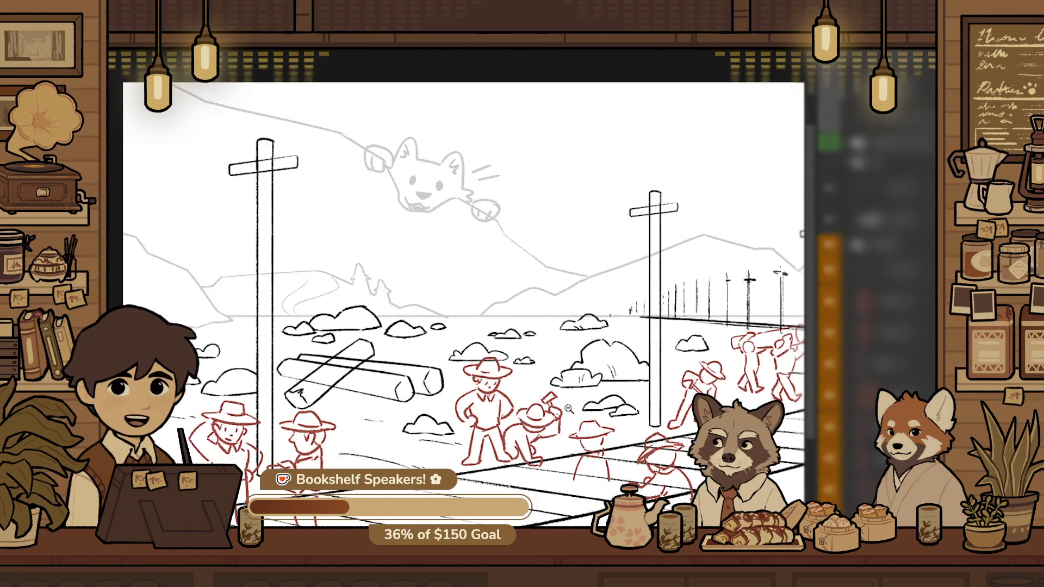
Add a vertical red refining stroke to the middle hat worker's body, discarding the first attempt
scroll(568, 408, up, 5)
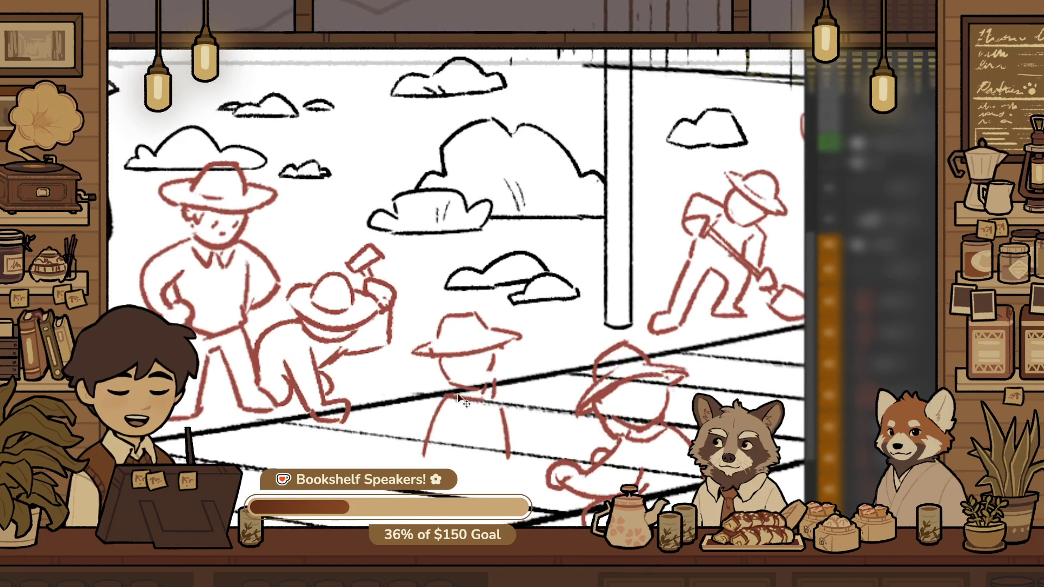
scroll(436, 416, up, 1)
mouse_move(474, 408)
mouse_down()
mouse_move(477, 444)
mouse_move(565, 495)
mouse_up()
key(ctrl+z)
drag(435, 398, 438, 517)
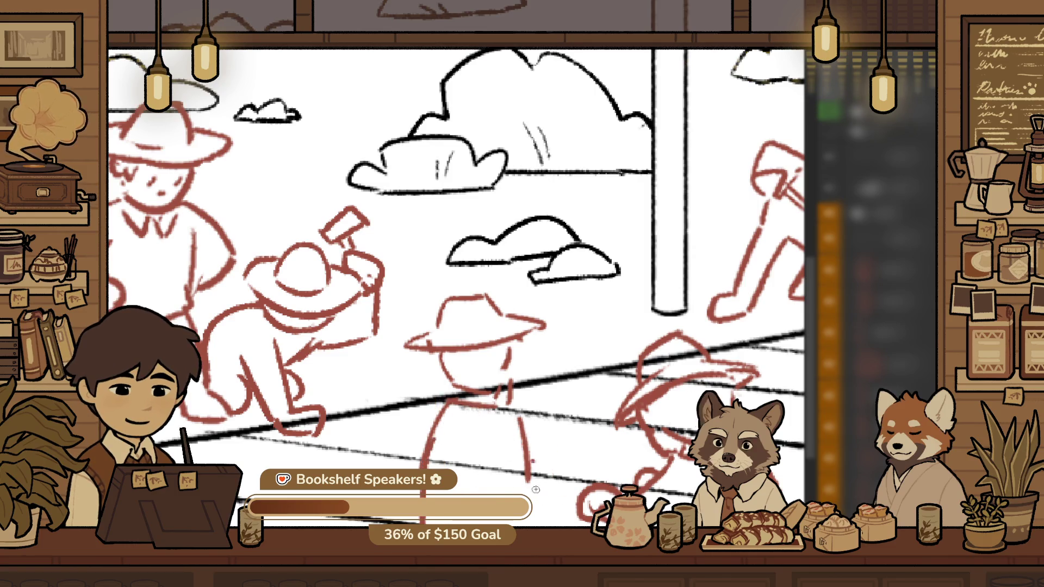
scroll(535, 467, down, 3)
scroll(590, 416, down, 1)
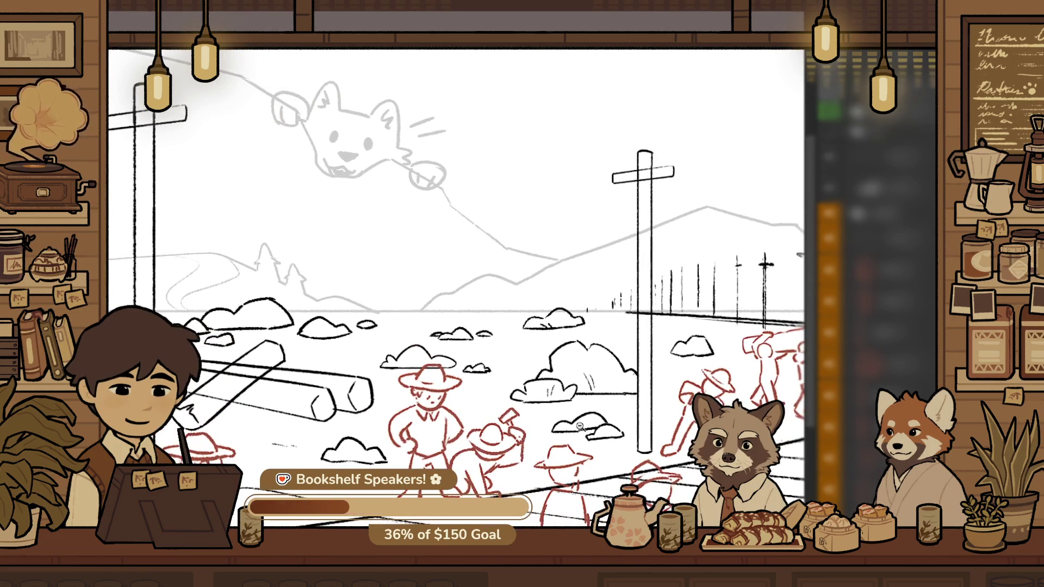
scroll(592, 485, up, 1)
scroll(595, 486, up, 1)
scroll(586, 499, up, 1)
scroll(588, 496, up, 1)
scroll(588, 495, down, 2)
scroll(595, 491, down, 1)
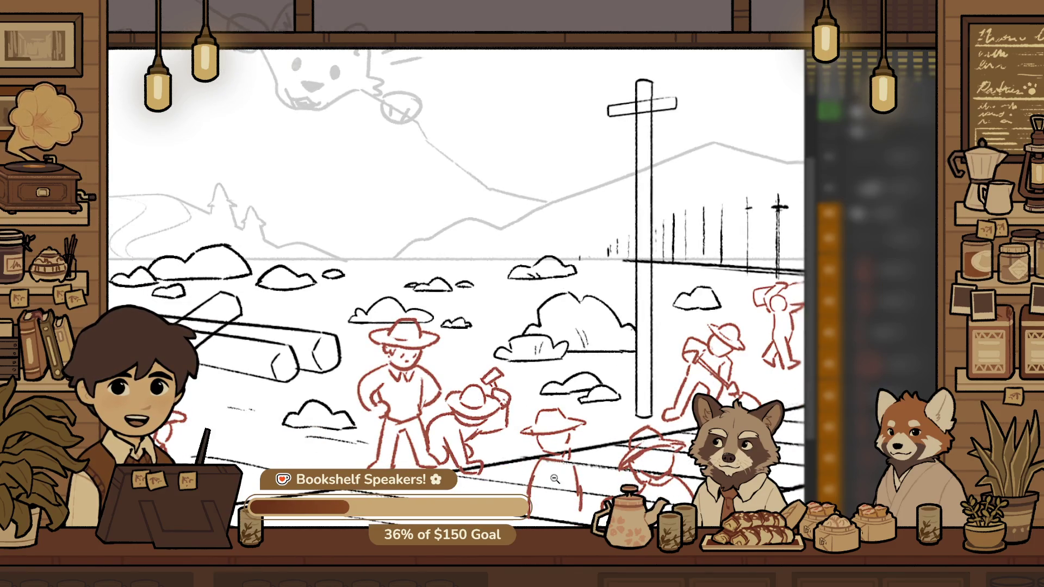
scroll(587, 486, up, 1)
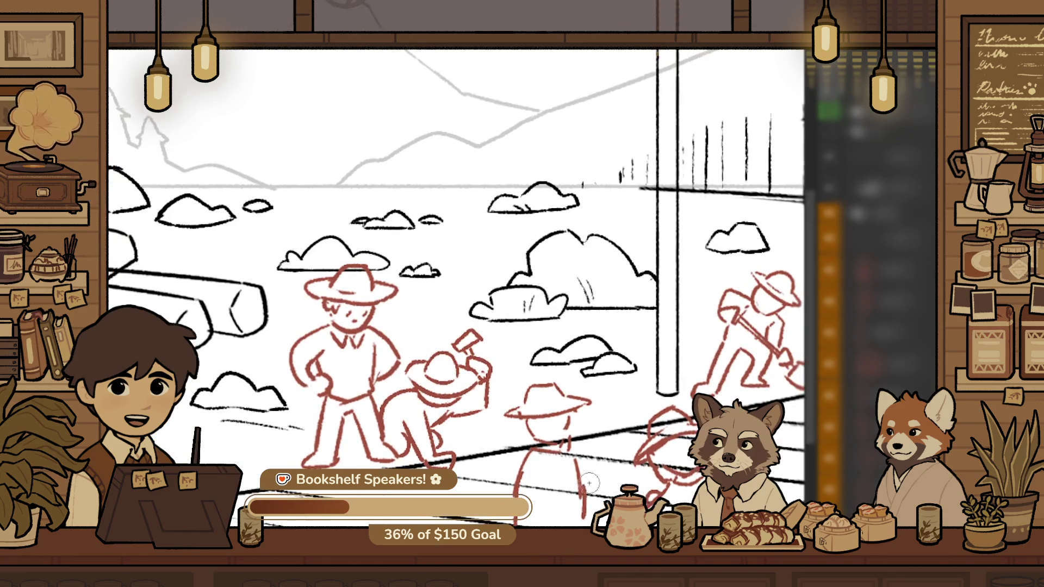
scroll(590, 489, down, 1)
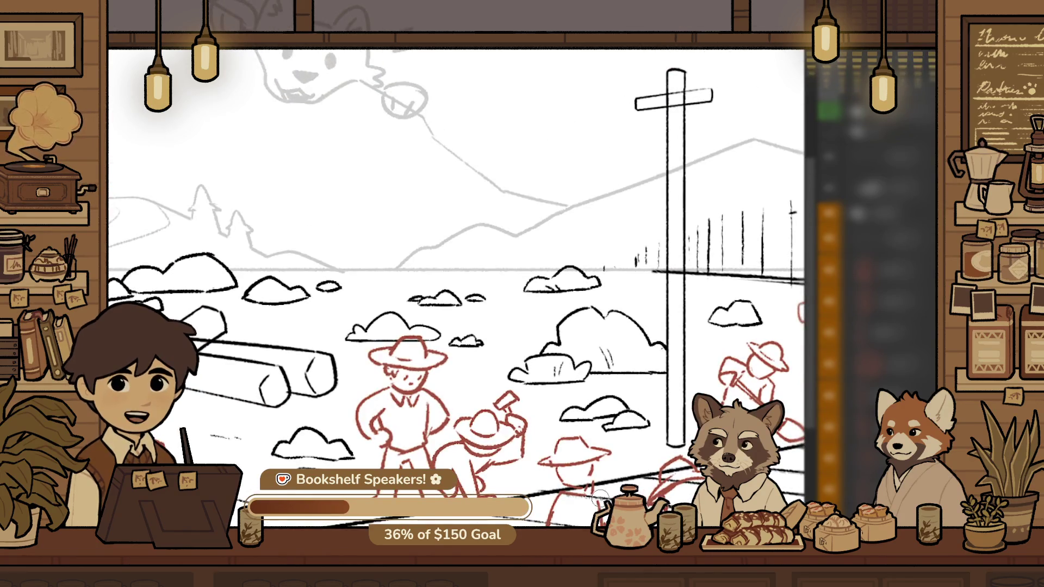
scroll(592, 522, up, 1)
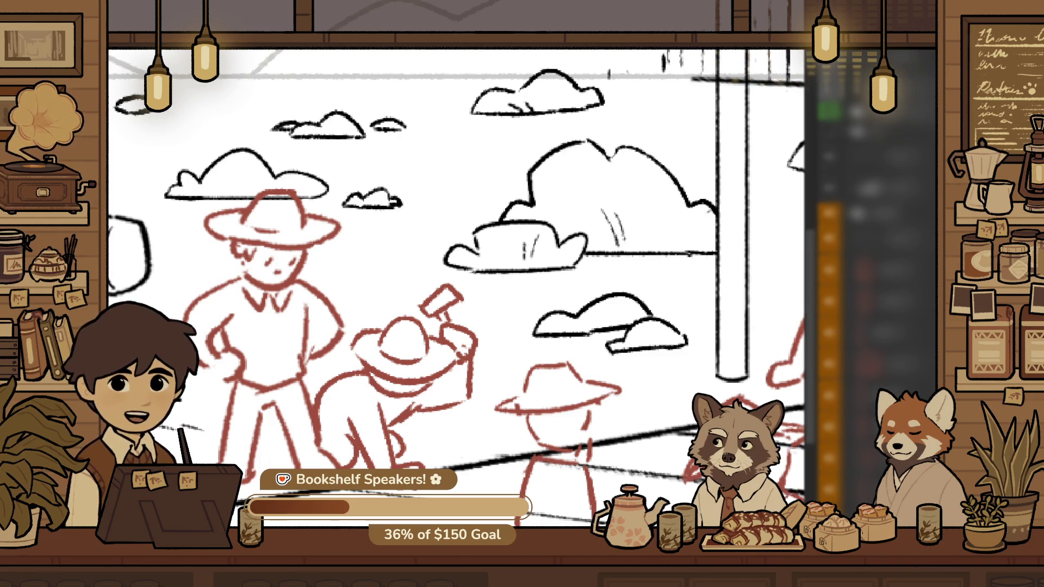
Enlarge the middle red hat worker by dragging a transform corner handle, then recentre the scene
scroll(501, 484, down, 3)
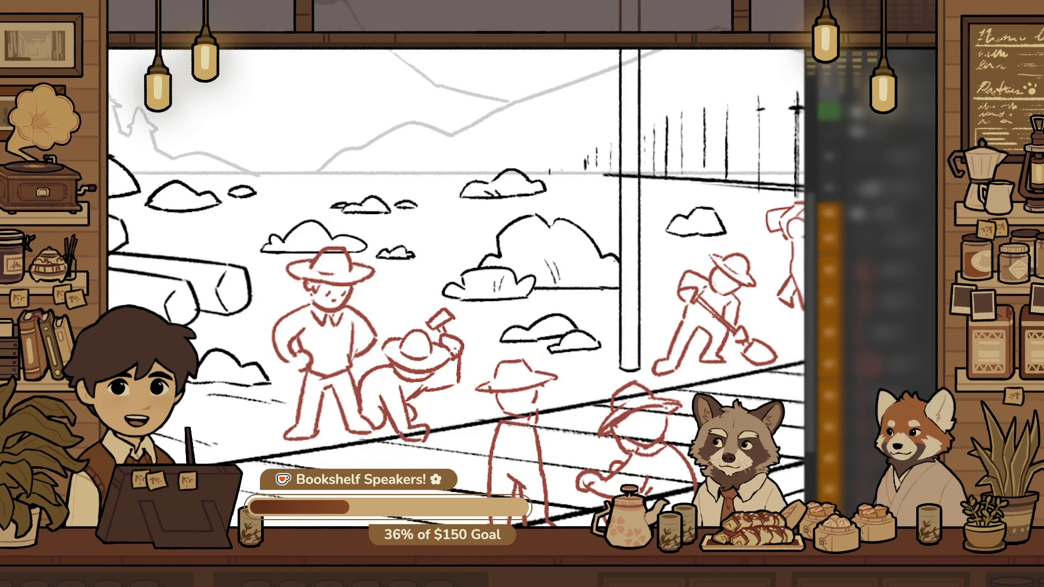
scroll(577, 479, up, 2)
scroll(577, 479, up, 2)
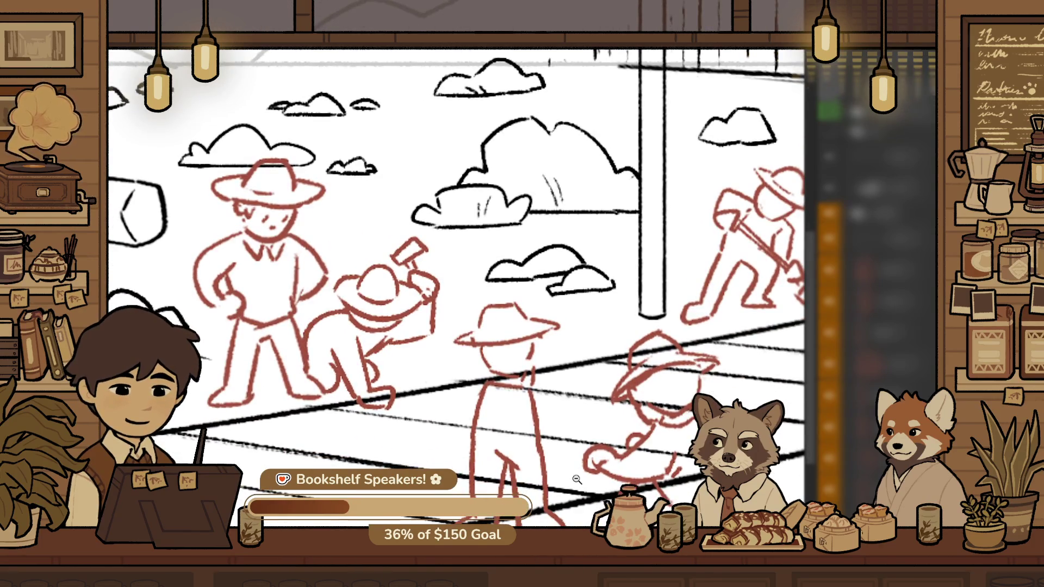
scroll(527, 424, up, 1)
scroll(539, 418, up, 1)
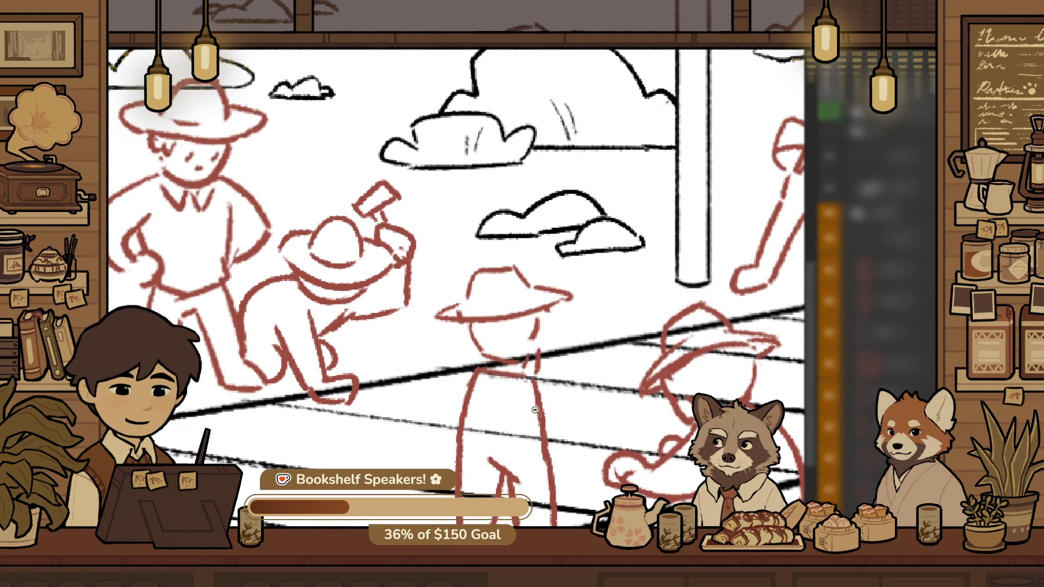
scroll(562, 409, up, 1)
scroll(561, 409, down, 1)
scroll(544, 402, down, 1)
click(486, 396)
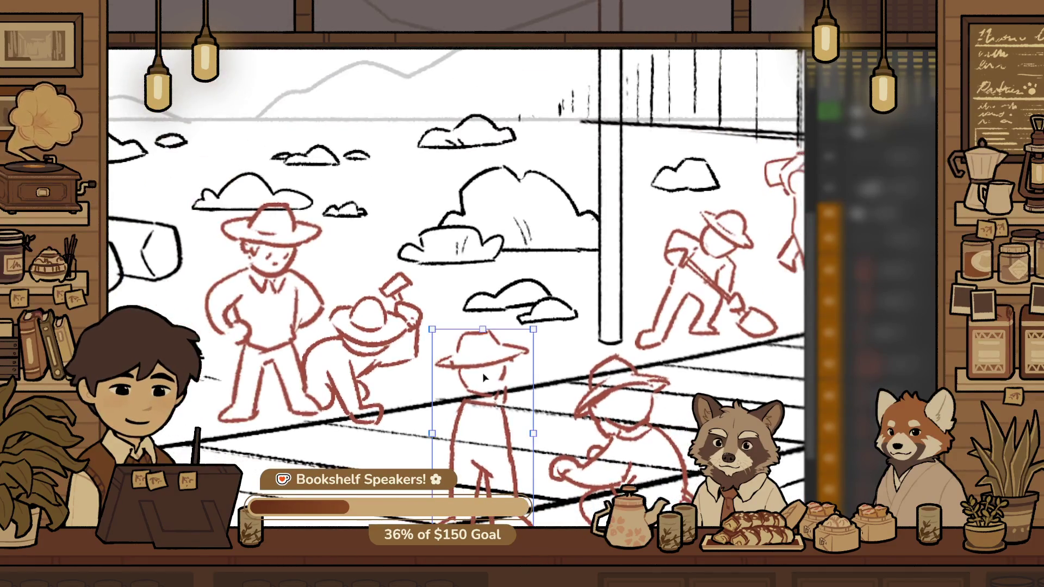
drag(483, 328, 505, 368)
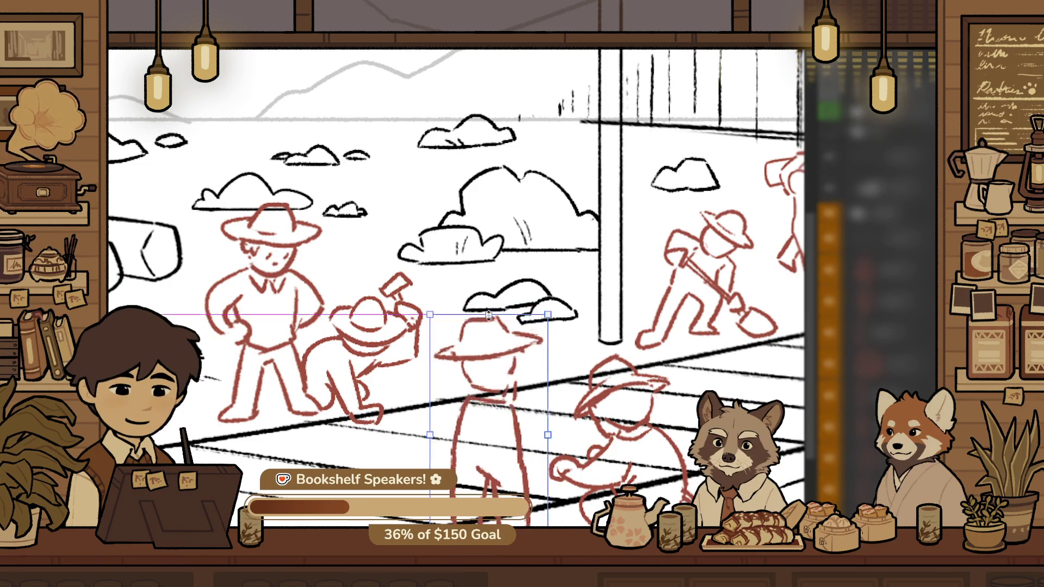
key(Return)
scroll(534, 428, down, 1)
scroll(535, 428, down, 1)
scroll(535, 428, down, 1)
drag(535, 427, 592, 444)
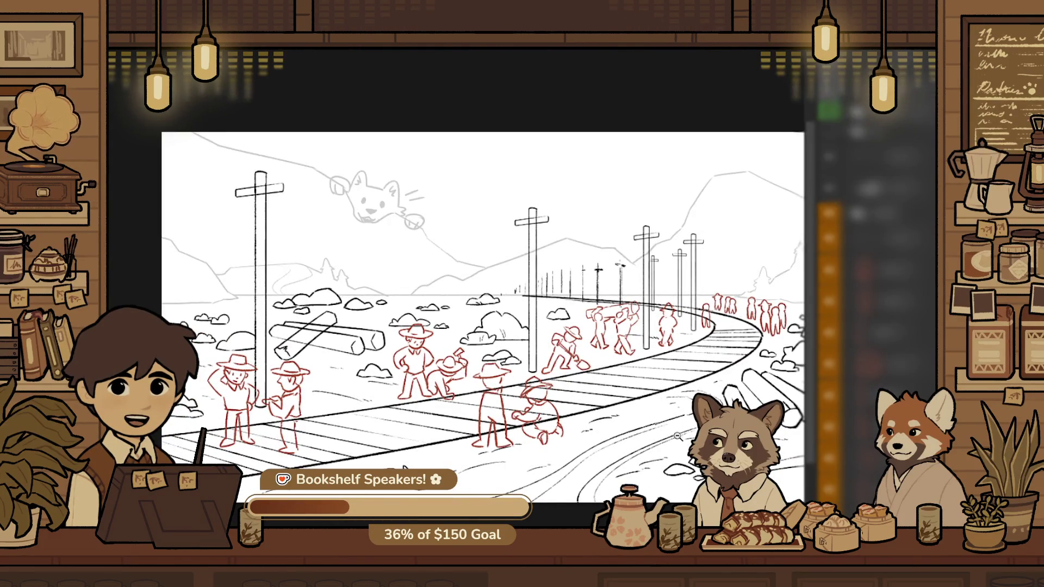
scroll(691, 397, up, 1)
scroll(688, 389, up, 1)
scroll(683, 378, up, 1)
scroll(677, 366, up, 1)
scroll(675, 370, up, 1)
scroll(658, 385, up, 1)
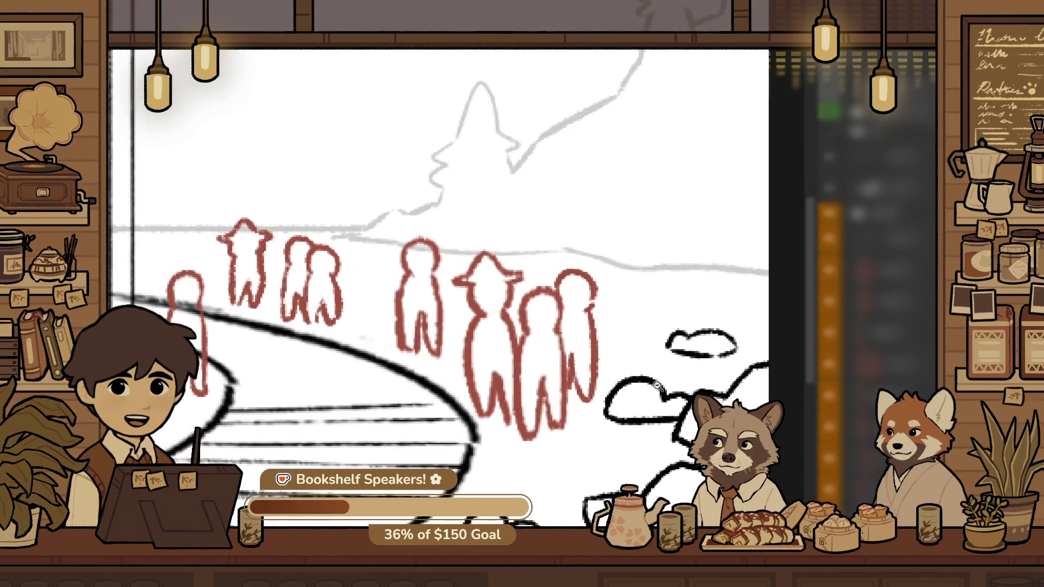
scroll(561, 381, down, 2)
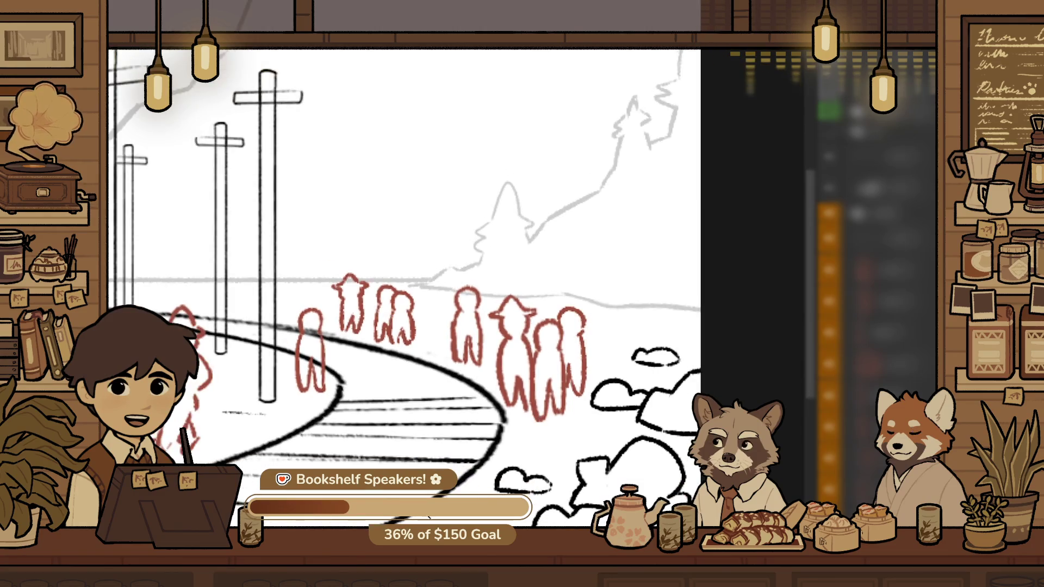
scroll(589, 515, down, 2)
scroll(516, 478, up, 1)
scroll(494, 468, up, 1)
scroll(488, 462, up, 1)
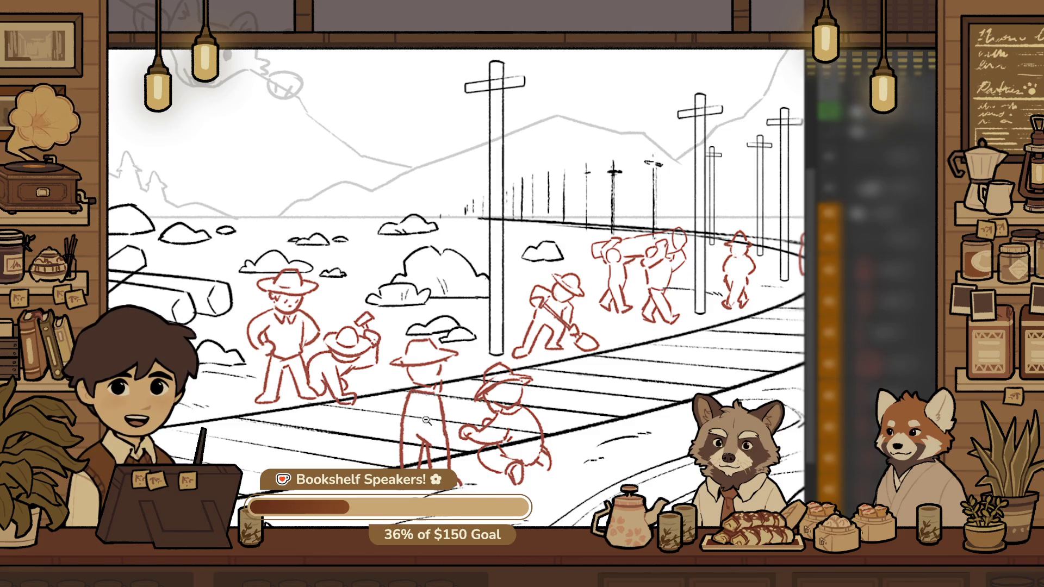
Nudge the standing hat-wearing worker slightly into place with Ctrl+T
scroll(462, 471, up, 2)
key(ctrl+t)
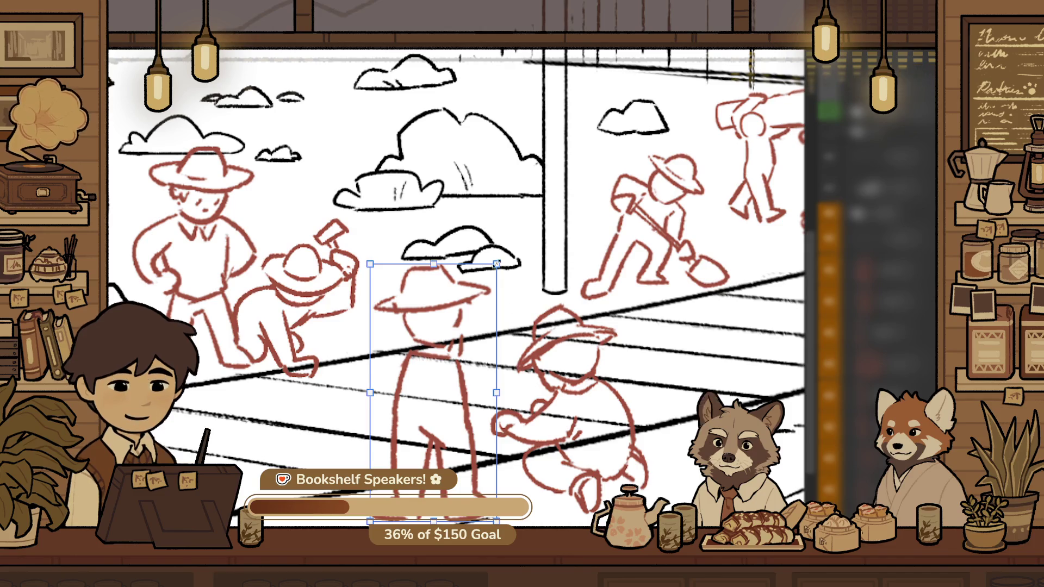
mouse_move(446, 370)
mouse_down()
mouse_move(454, 377)
mouse_move(363, 441)
mouse_up()
key(Return)
Sketch a trial arm beside the standing worker, then undo those strokes
scroll(482, 364, up, 2)
drag(393, 375, 389, 432)
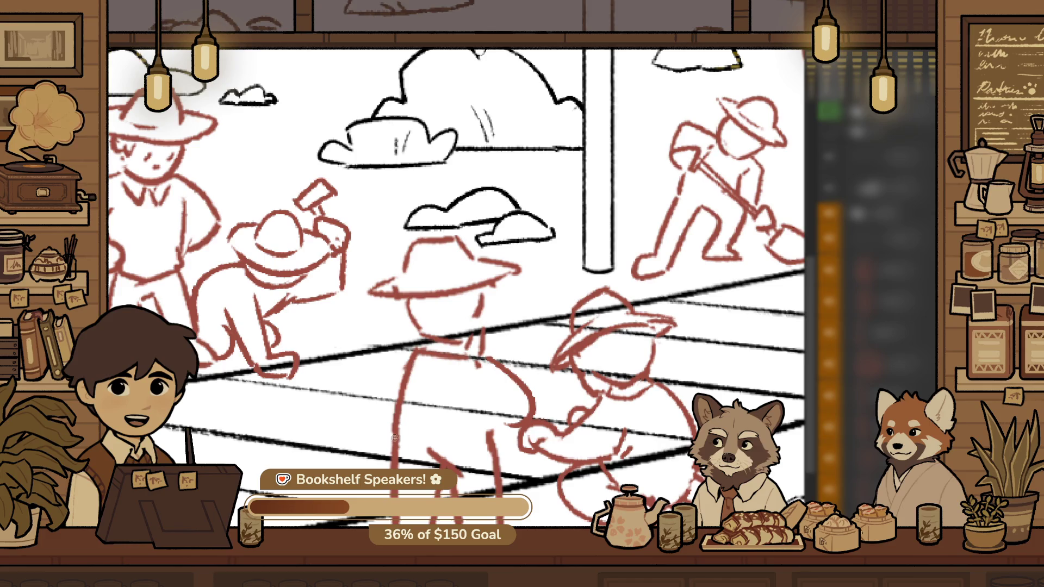
key(ctrl+z)
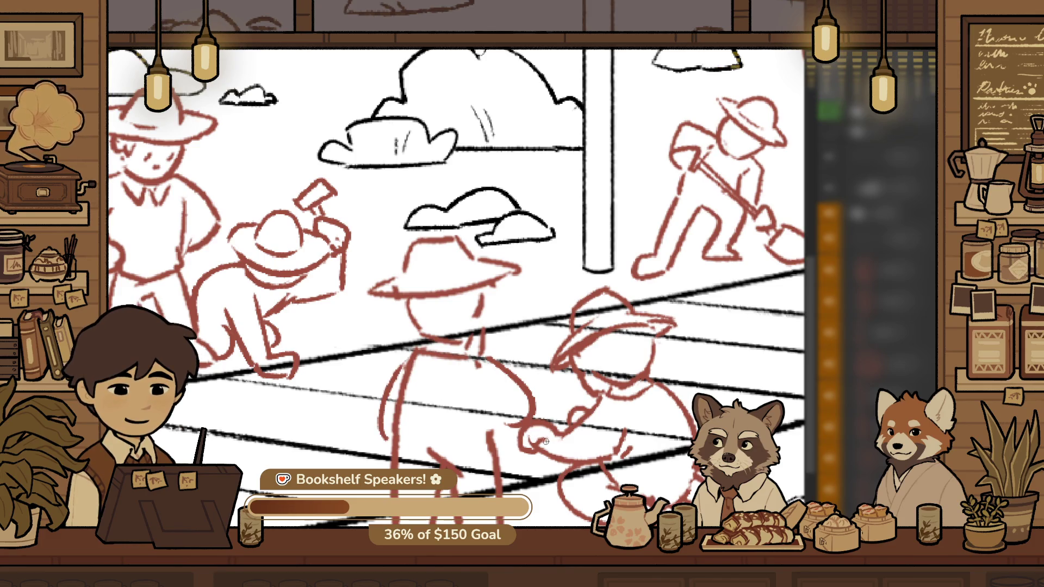
key(ctrl+z)
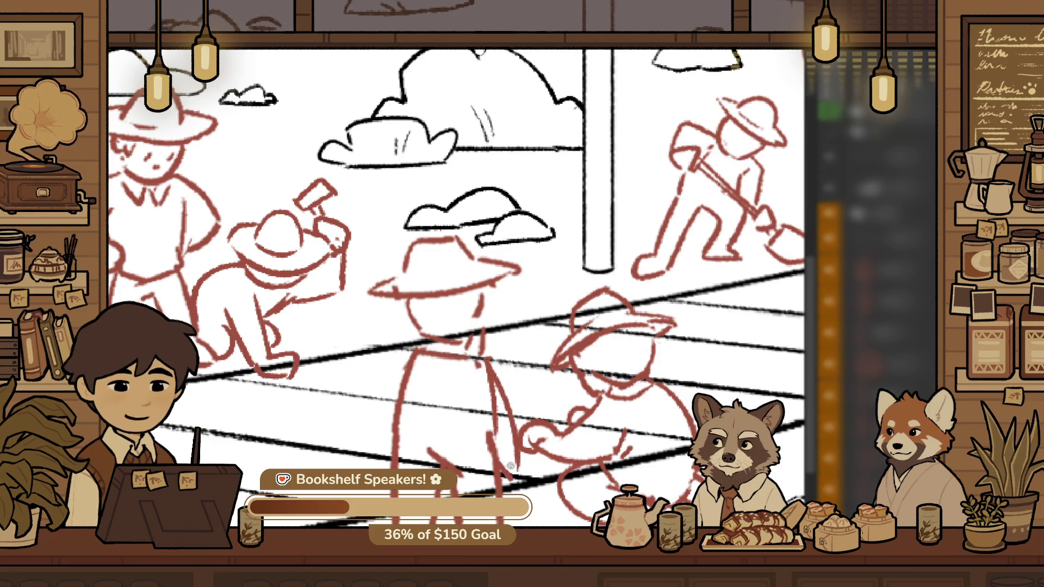
Sketch the shovel's long handle beside the hatted worker, discarding a trial arm stroke
mouse_move(499, 380)
mouse_down()
mouse_move(516, 447)
mouse_move(511, 481)
mouse_up()
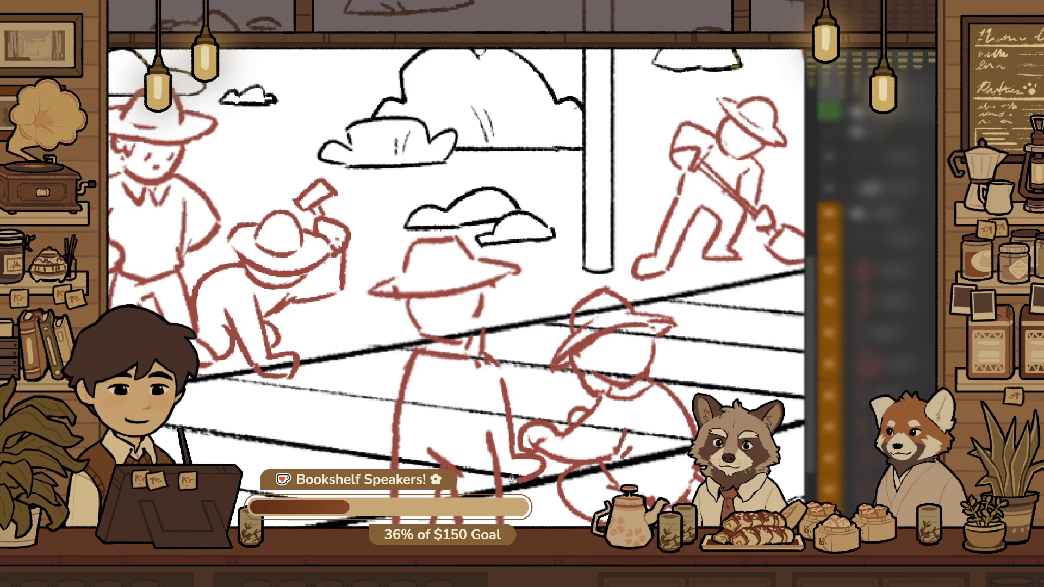
drag(408, 355, 378, 443)
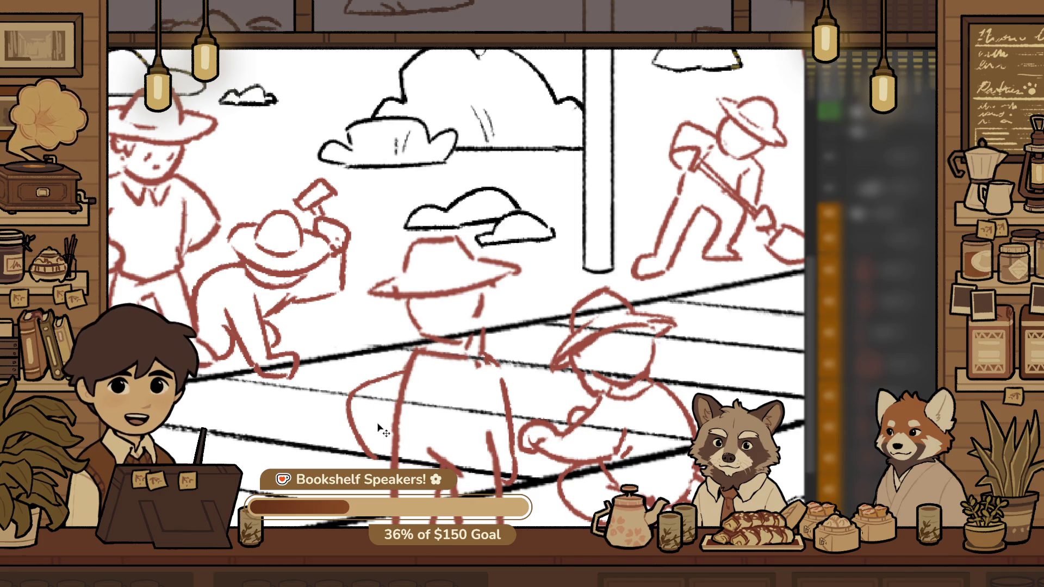
key(ctrl+z)
key(ctrl+y)
key(ctrl+z)
mouse_move(317, 400)
mouse_down()
mouse_move(363, 420)
mouse_move(366, 389)
mouse_up()
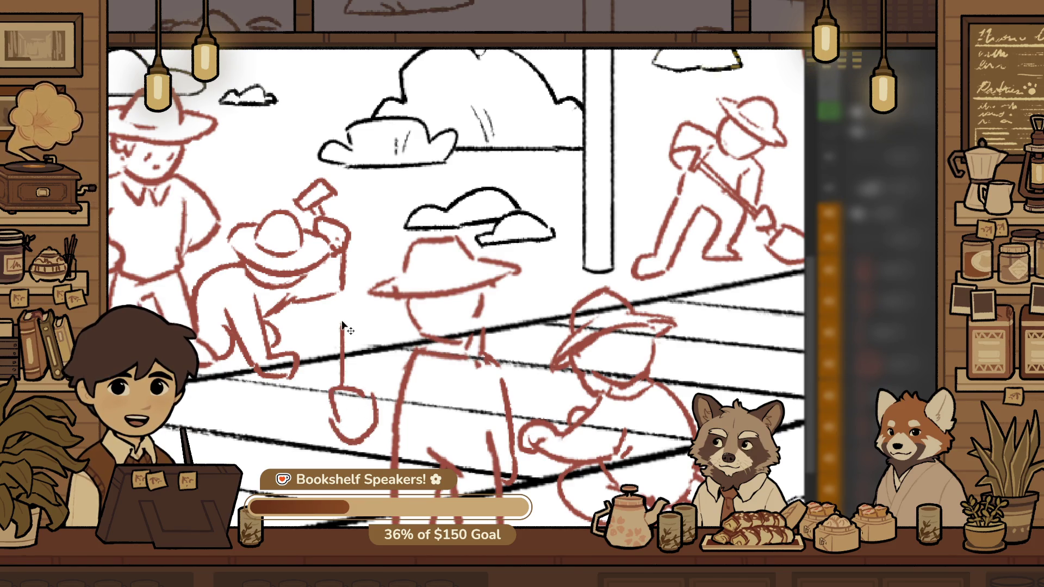
drag(342, 319, 351, 308)
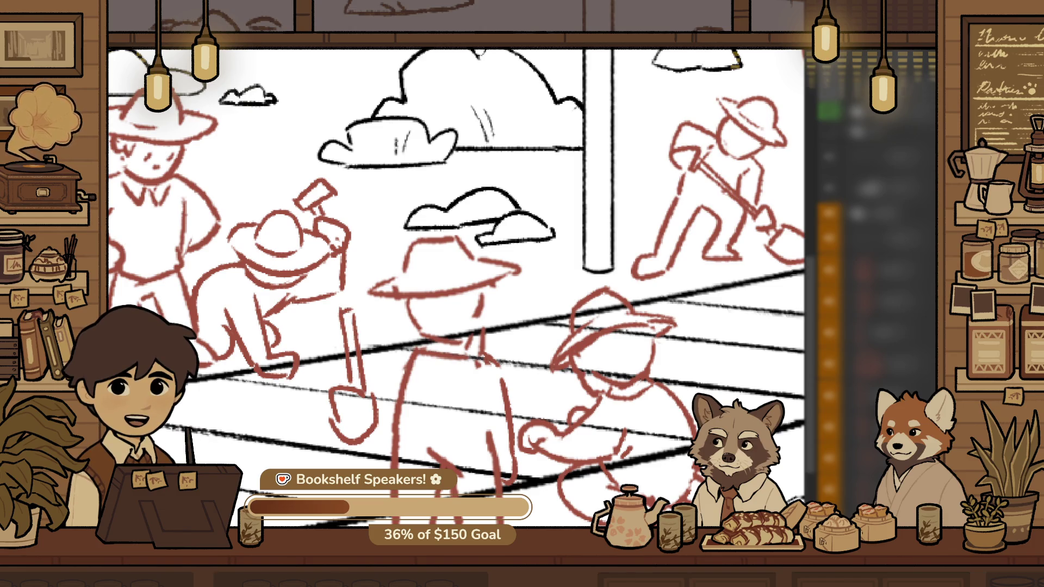
Replace the shovel blade's last stroke with a rounded loop blade
scroll(362, 437, down, 2)
scroll(375, 449, up, 3)
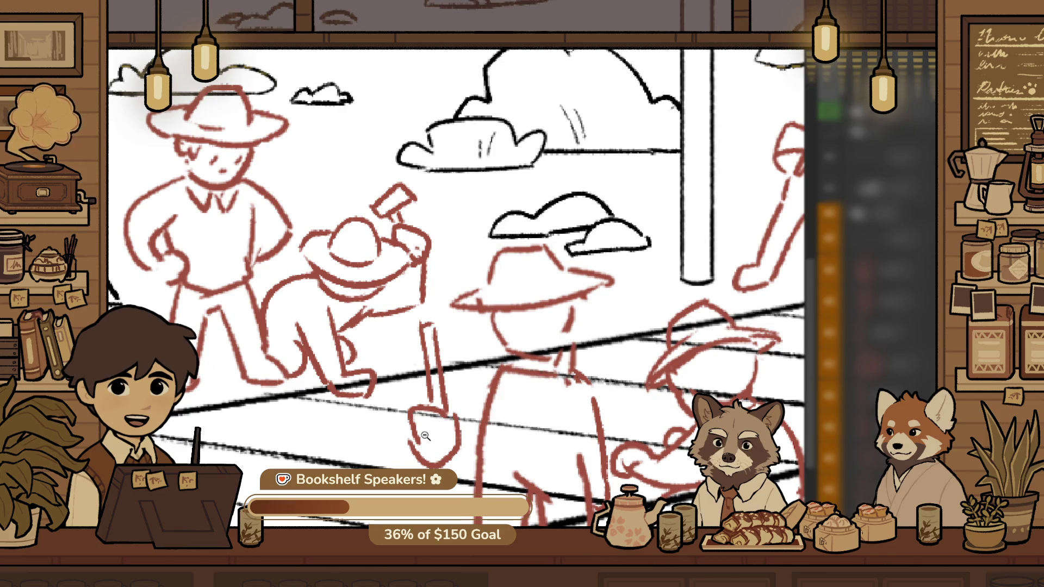
scroll(429, 435, up, 2)
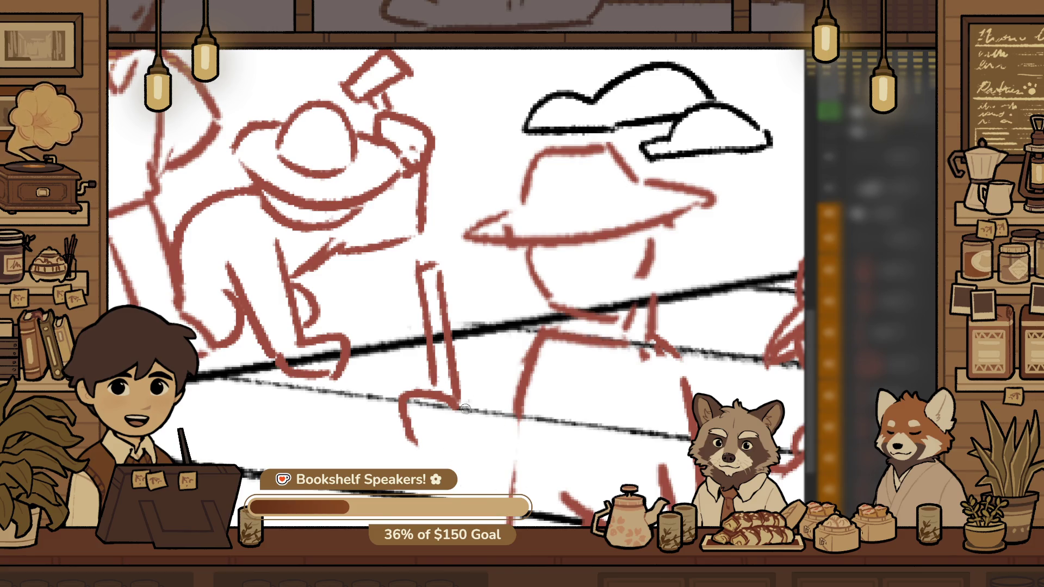
key(ctrl+z)
drag(454, 401, 407, 435)
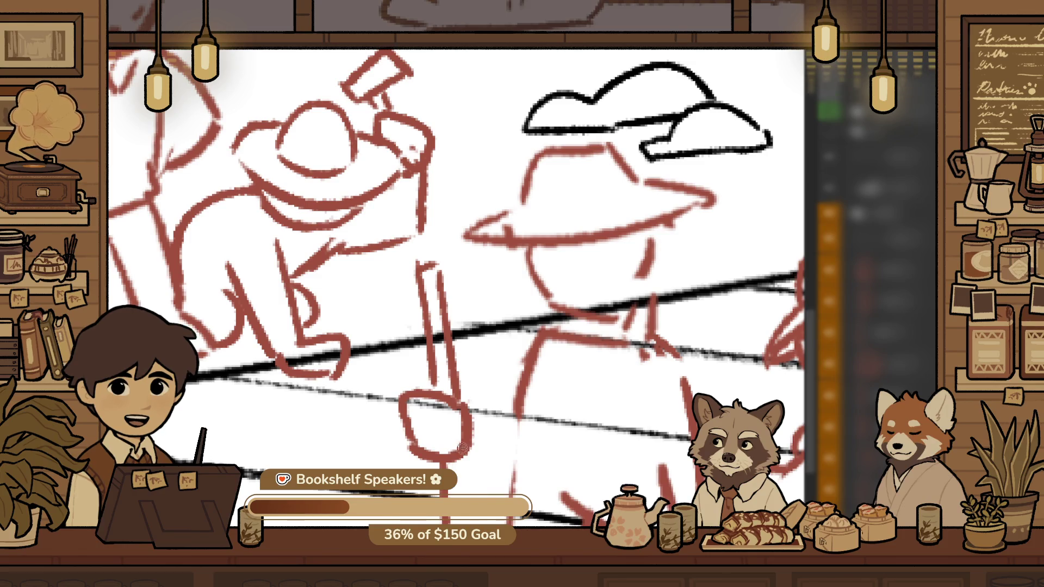
scroll(365, 374, down, 4)
scroll(365, 374, up, 1)
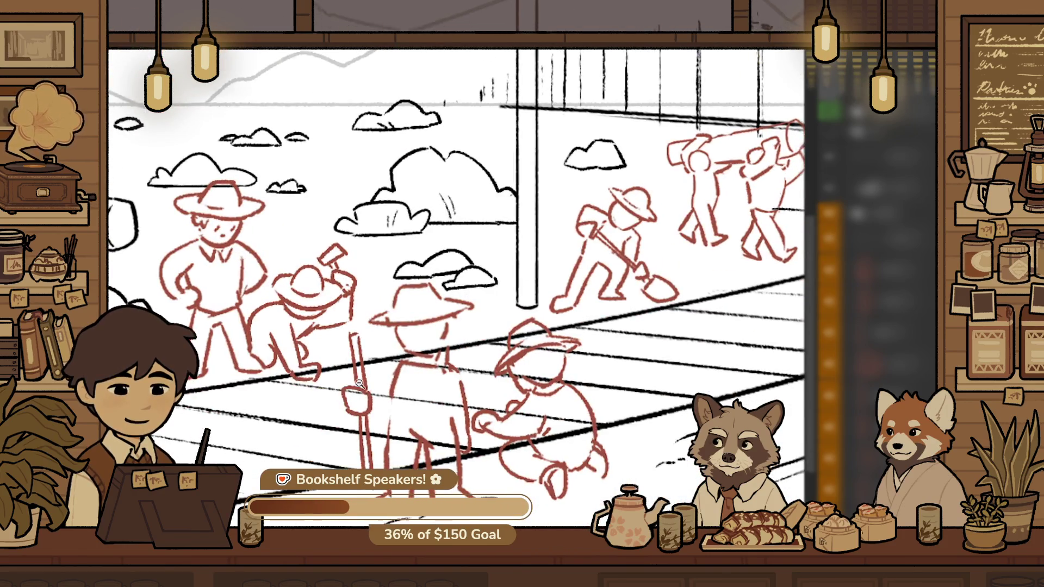
Draw a horizontal edge below the shovel's loop and a vertical line down from it
scroll(365, 375, up, 2)
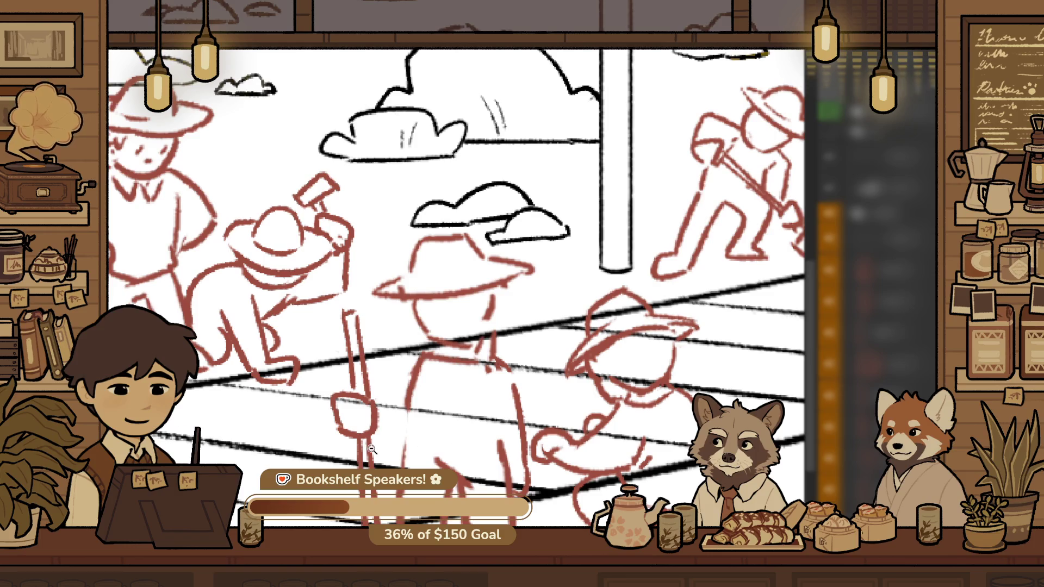
mouse_move(380, 458)
mouse_down()
mouse_move(321, 413)
mouse_move(327, 425)
mouse_move(341, 413)
mouse_up()
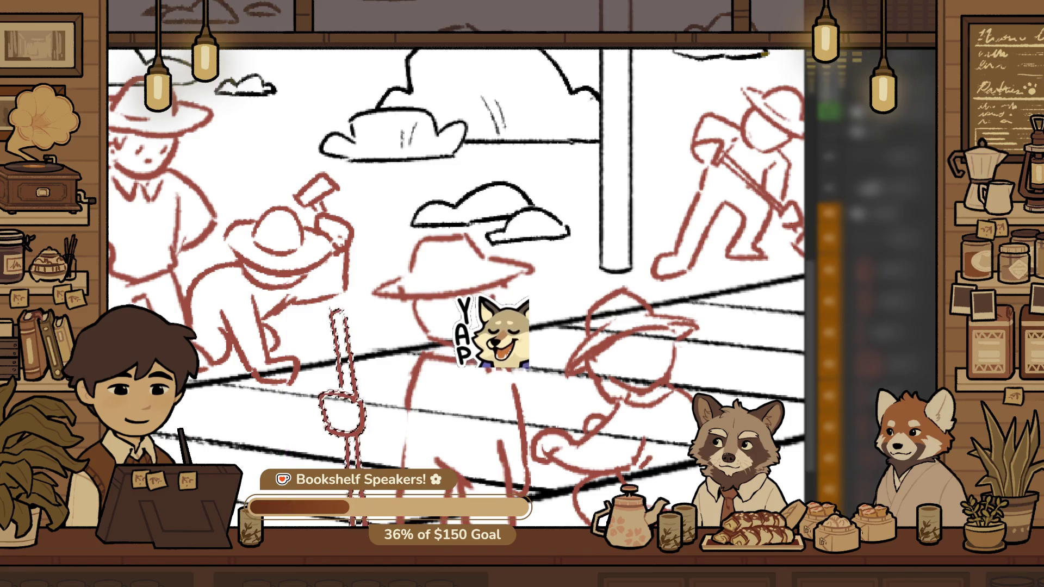
key(ctrl+d)
scroll(352, 420, down, 2)
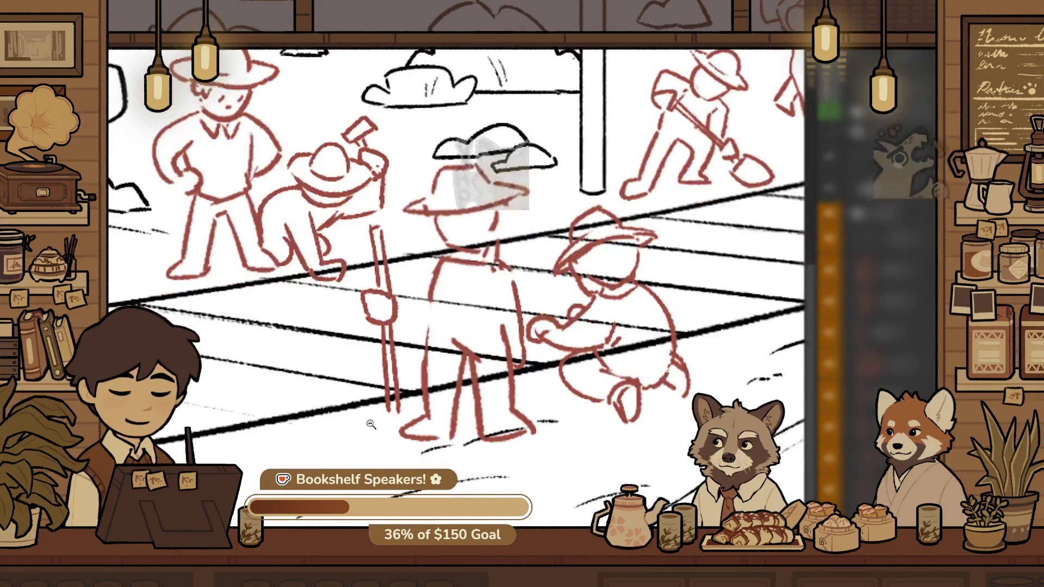
scroll(353, 419, up, 2)
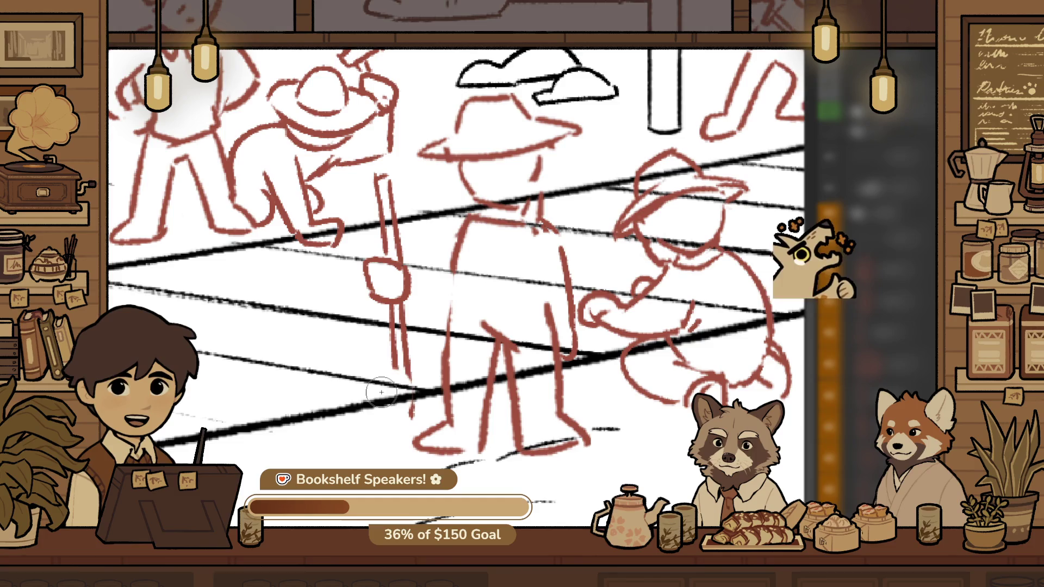
scroll(376, 406, up, 3)
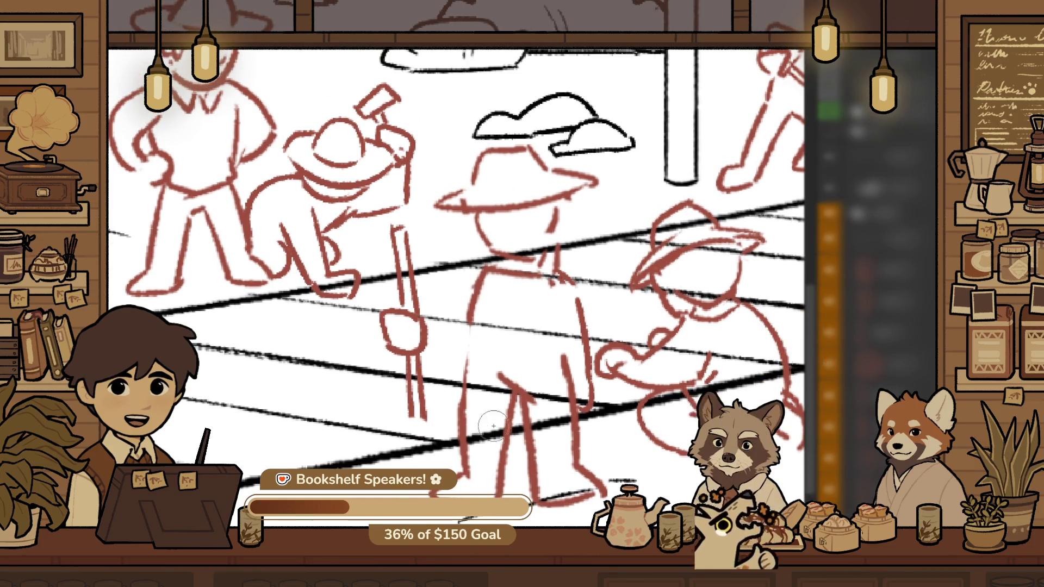
scroll(450, 403, up, 3)
scroll(508, 454, up, 2)
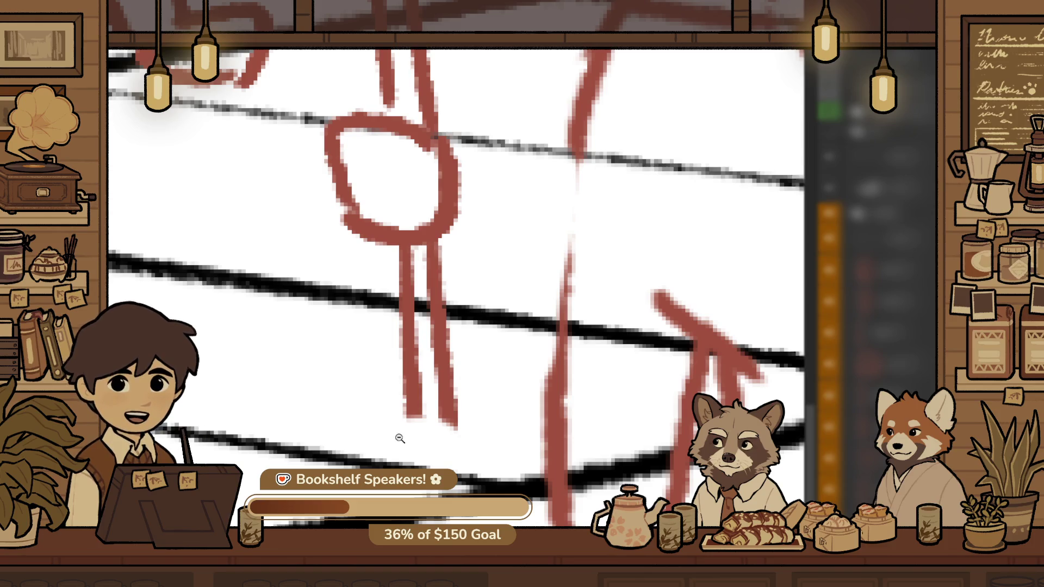
drag(322, 410, 511, 406)
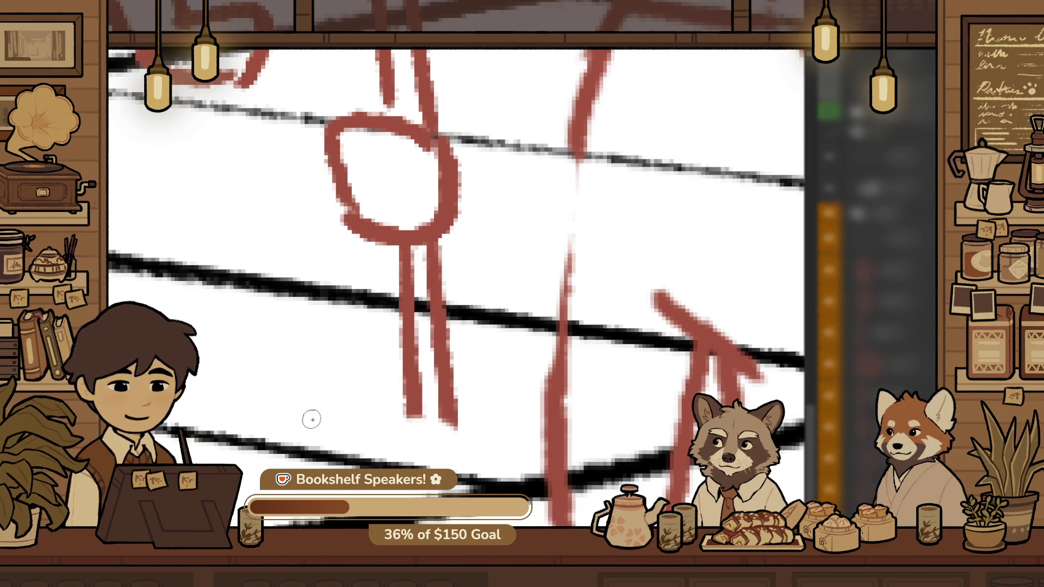
drag(318, 419, 329, 522)
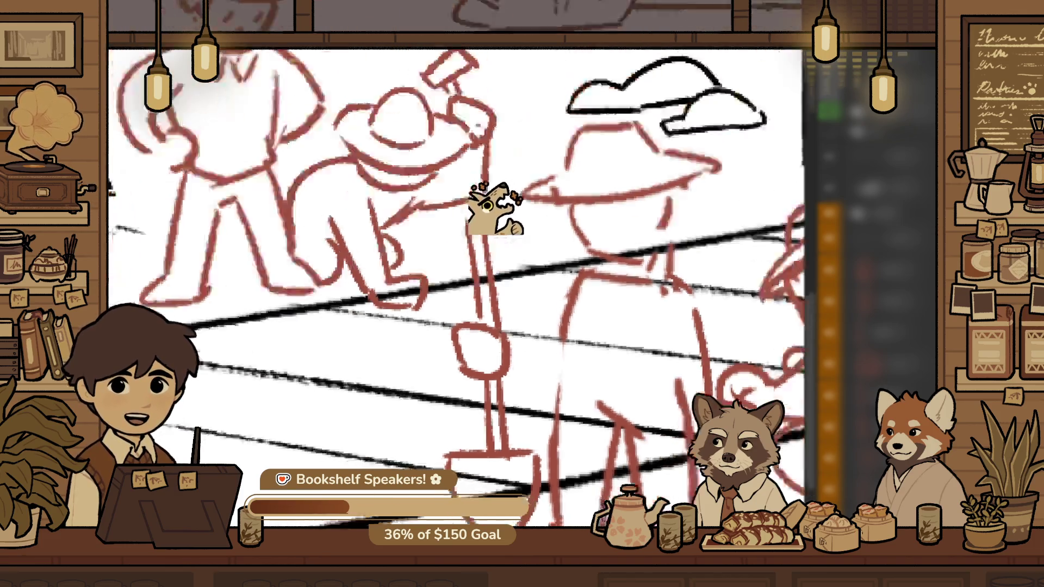
Mirror the canvas view to check the figures and add a stroke near the shovel's lower end
scroll(513, 422, down, 3)
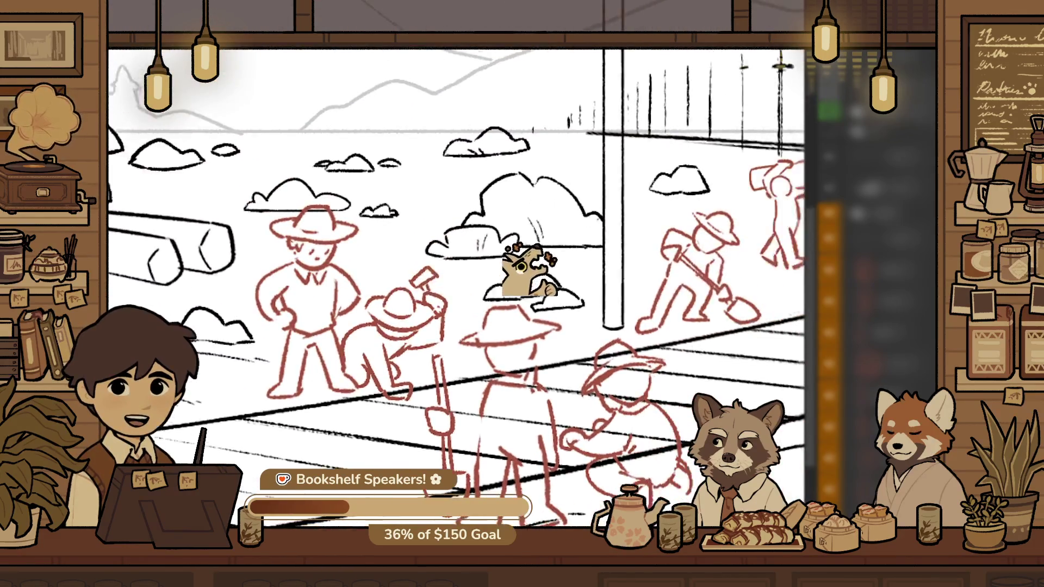
scroll(513, 422, up, 4)
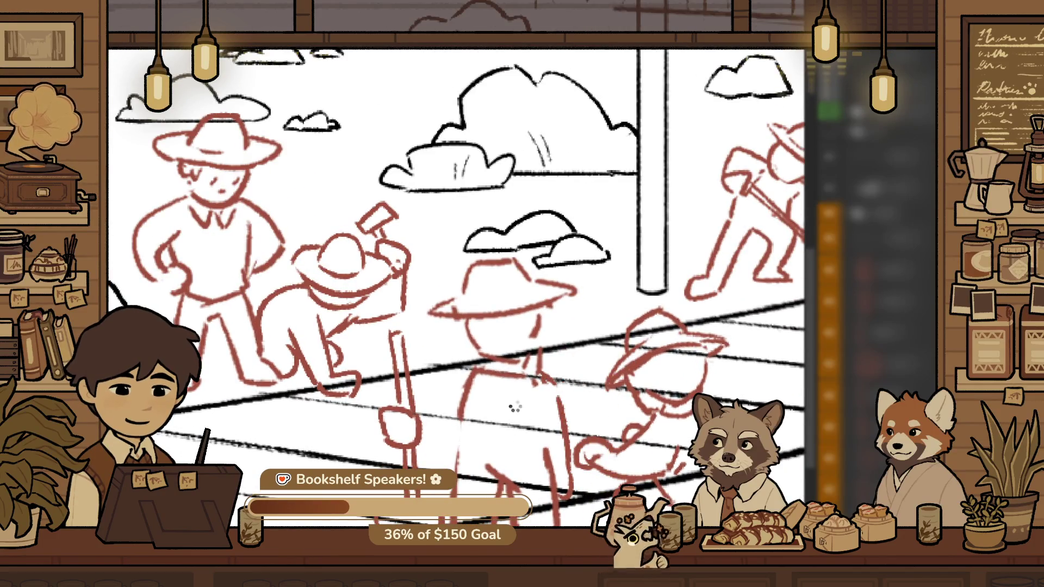
key(h)
scroll(556, 356, down, 2)
scroll(555, 356, up, 2)
scroll(555, 356, up, 2)
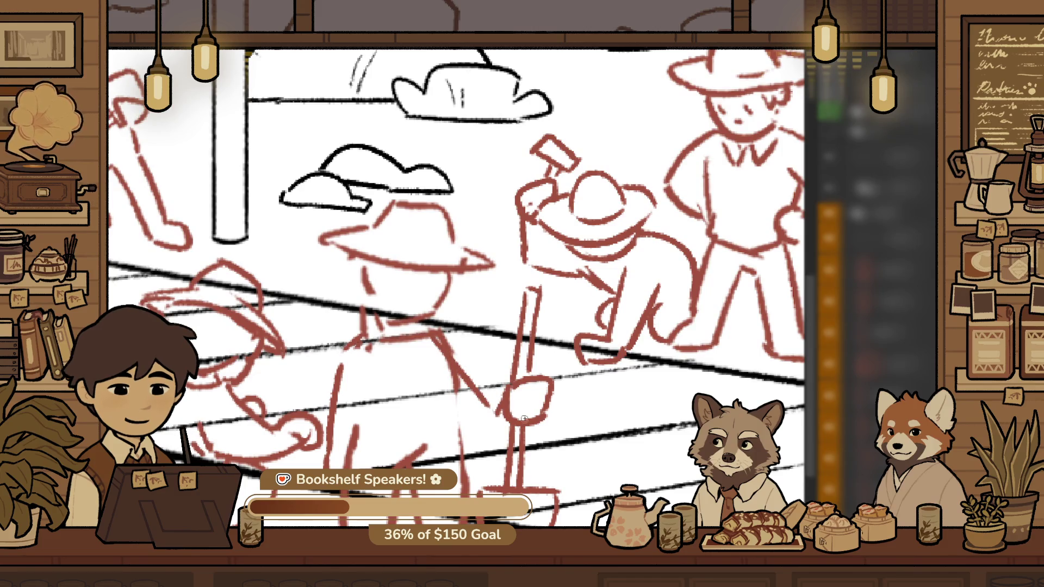
drag(446, 413, 487, 463)
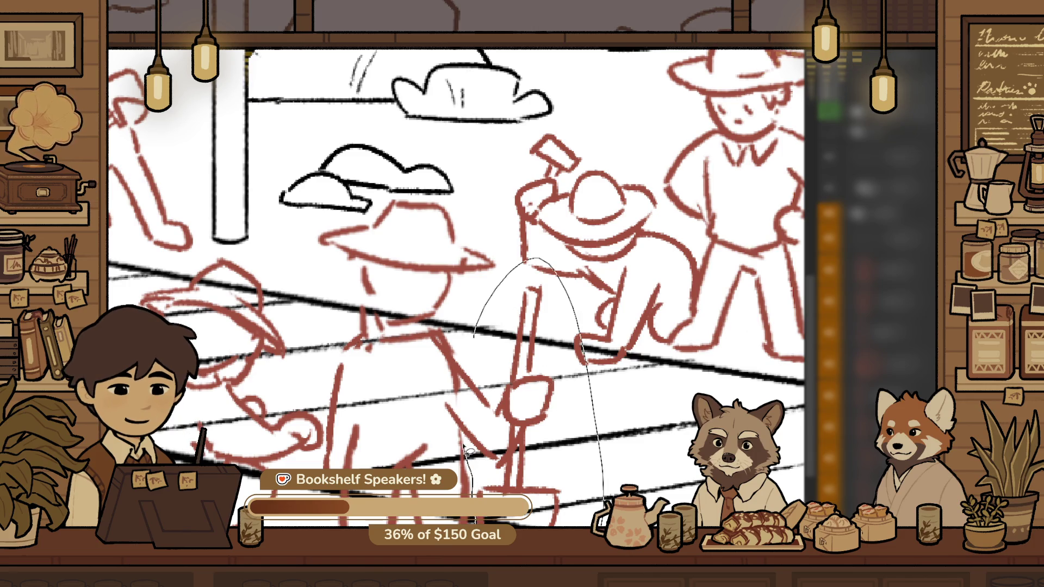
Lasso the shovel and its handle and shift them slightly right and up
drag(467, 453, 429, 371)
click(562, 391)
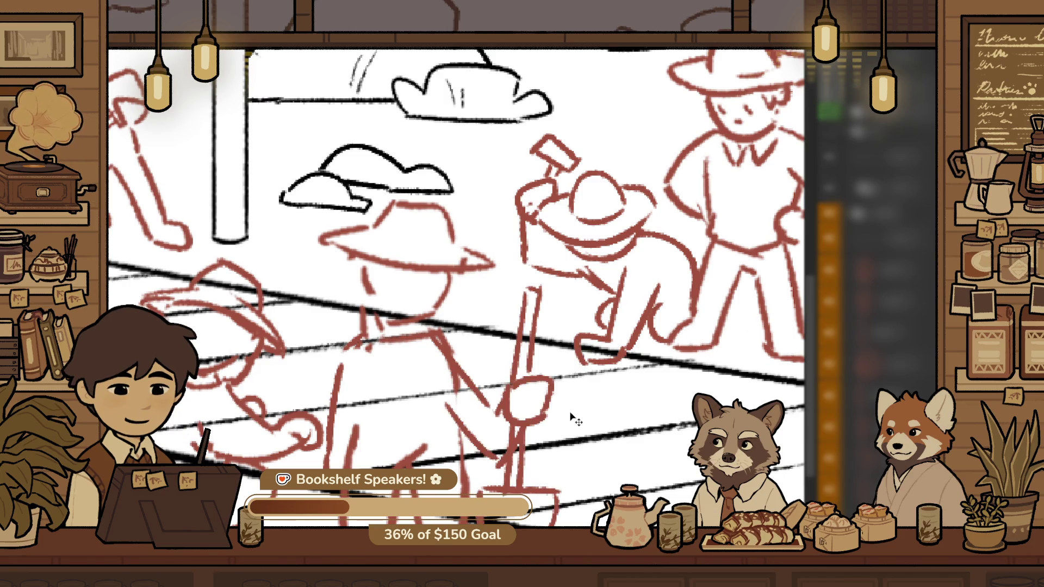
drag(547, 383, 571, 376)
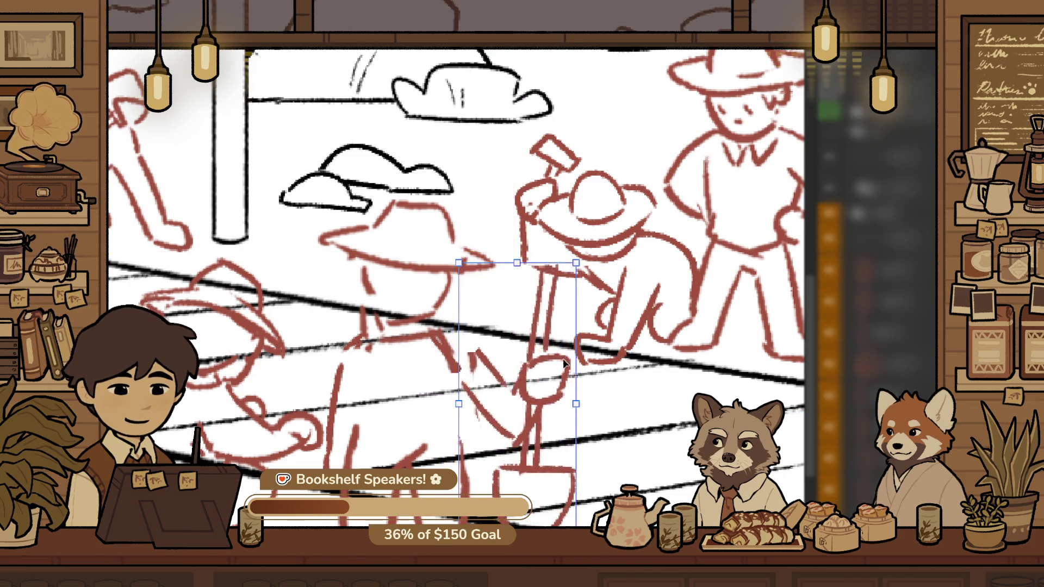
key(Return)
Lasso the gripping fist and forearm, move them up-left and reshape them into place
mouse_move(461, 330)
mouse_down()
mouse_move(527, 385)
mouse_move(564, 372)
mouse_up()
drag(562, 430, 526, 461)
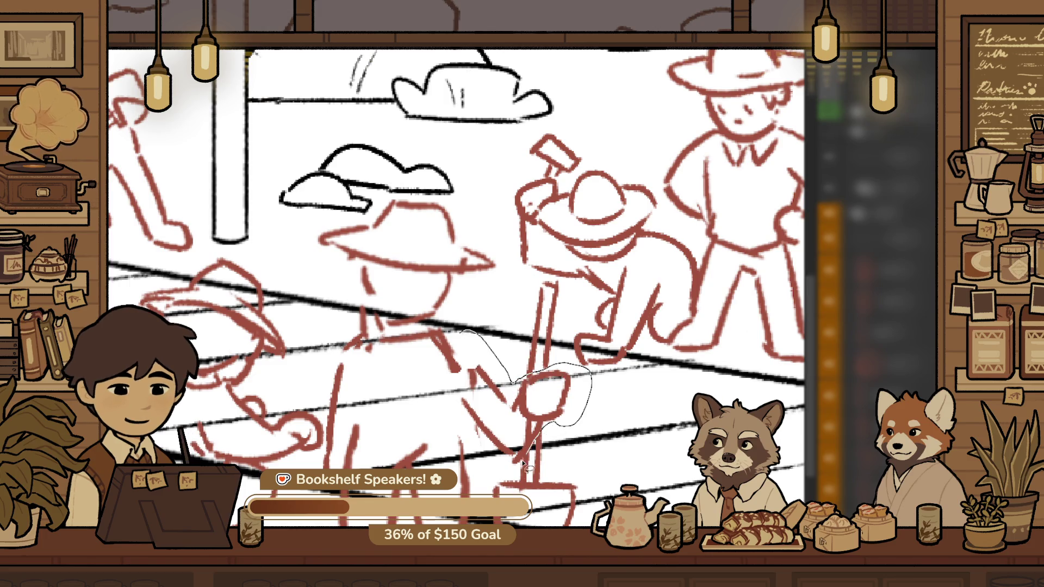
drag(464, 431, 468, 362)
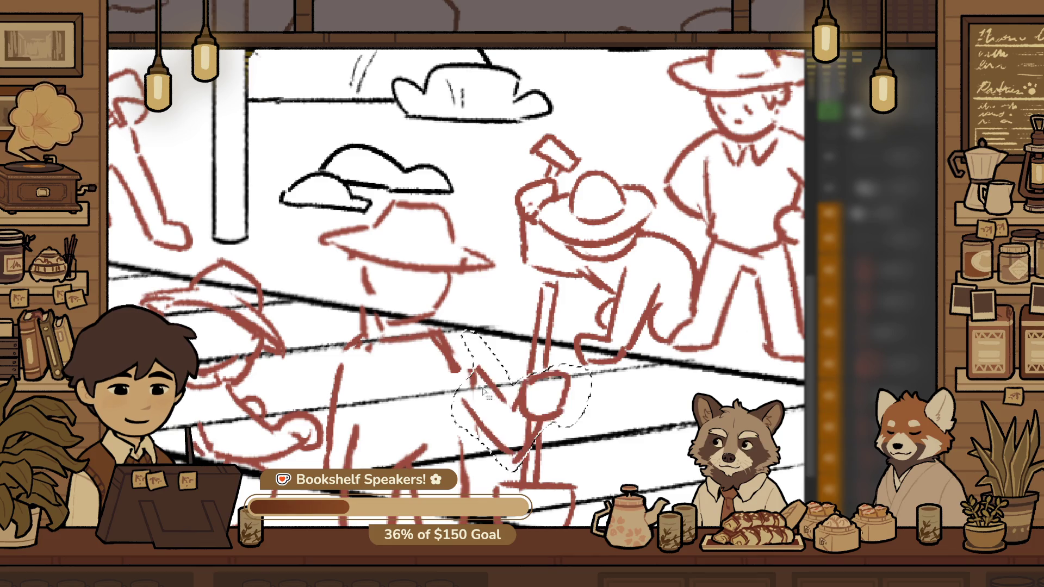
mouse_move(494, 389)
mouse_down()
mouse_move(476, 361)
mouse_move(482, 353)
mouse_up()
mouse_move(483, 365)
mouse_down()
mouse_move(587, 321)
mouse_move(543, 324)
mouse_up()
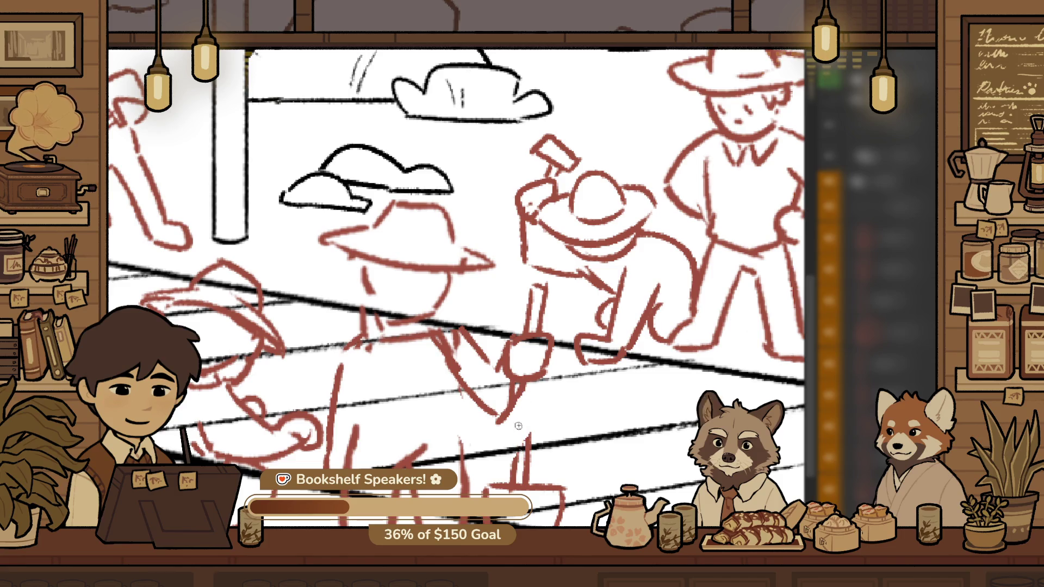
drag(541, 431, 518, 430)
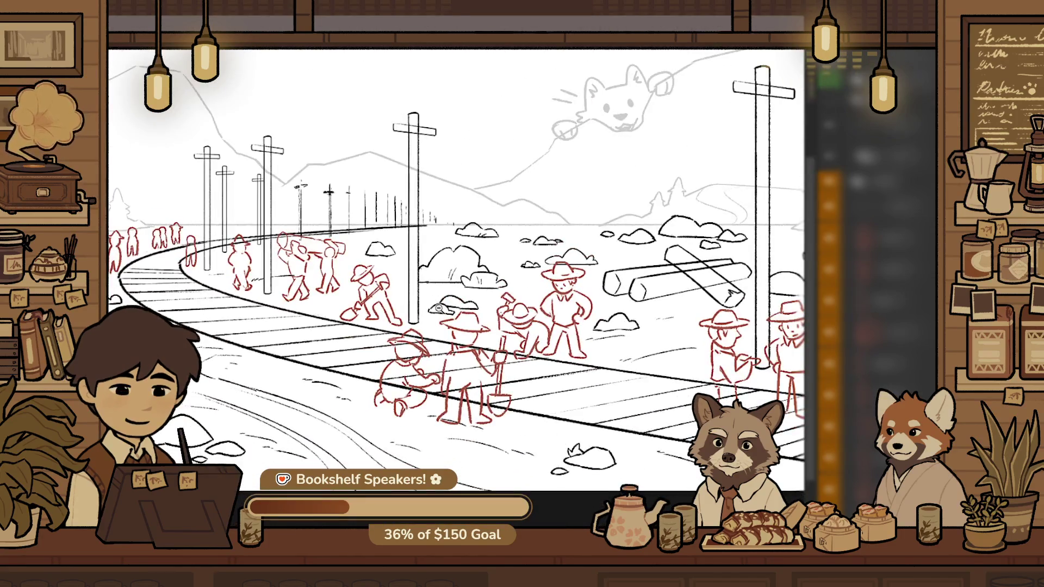
Zoom in on the grey cat sketch near the poles and logs, then remove it from the scene
drag(428, 300, 558, 424)
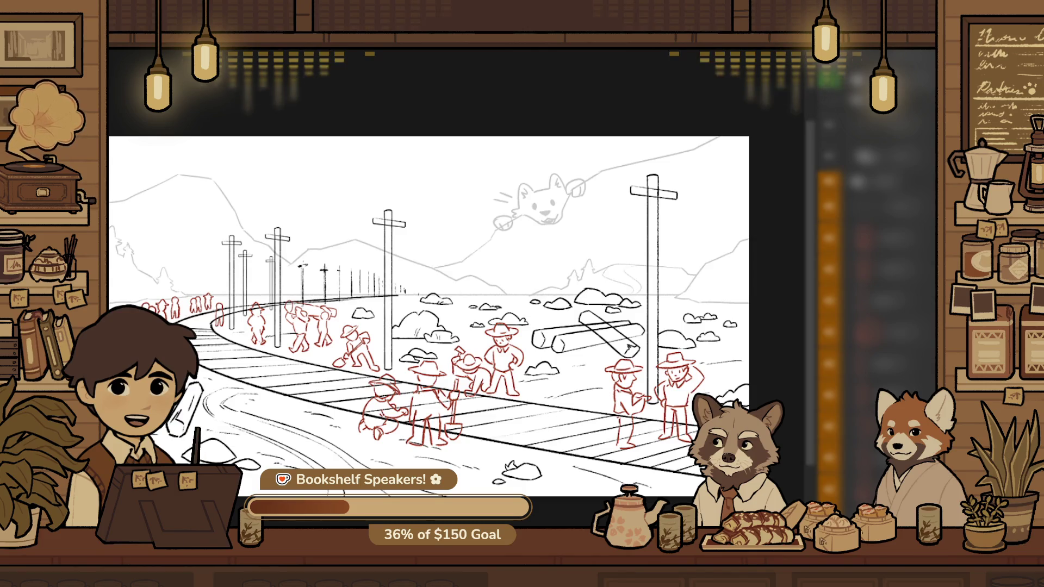
key(ctrl+plus)
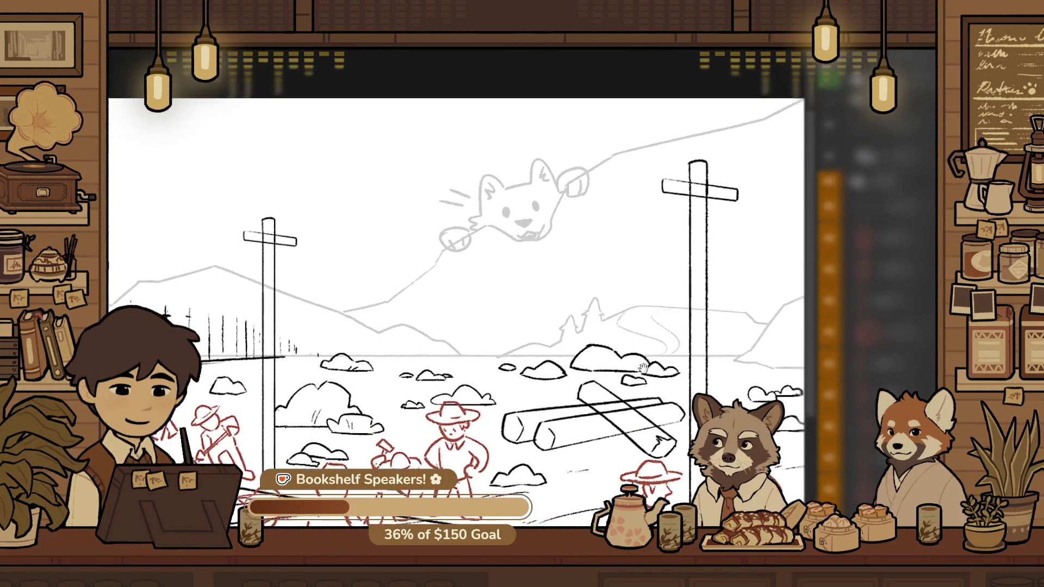
key(ctrl+plus)
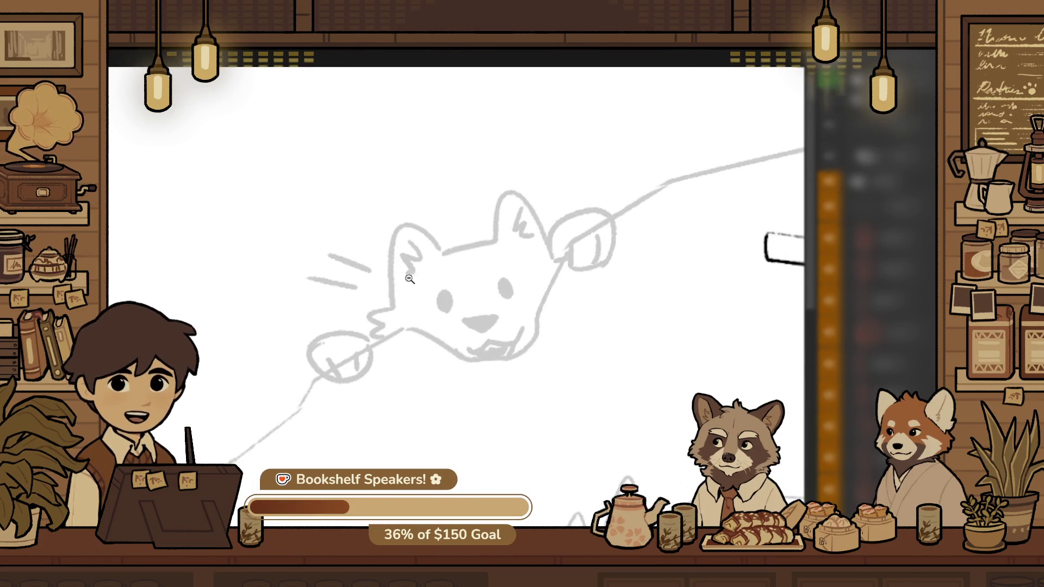
scroll(500, 419, up, 3)
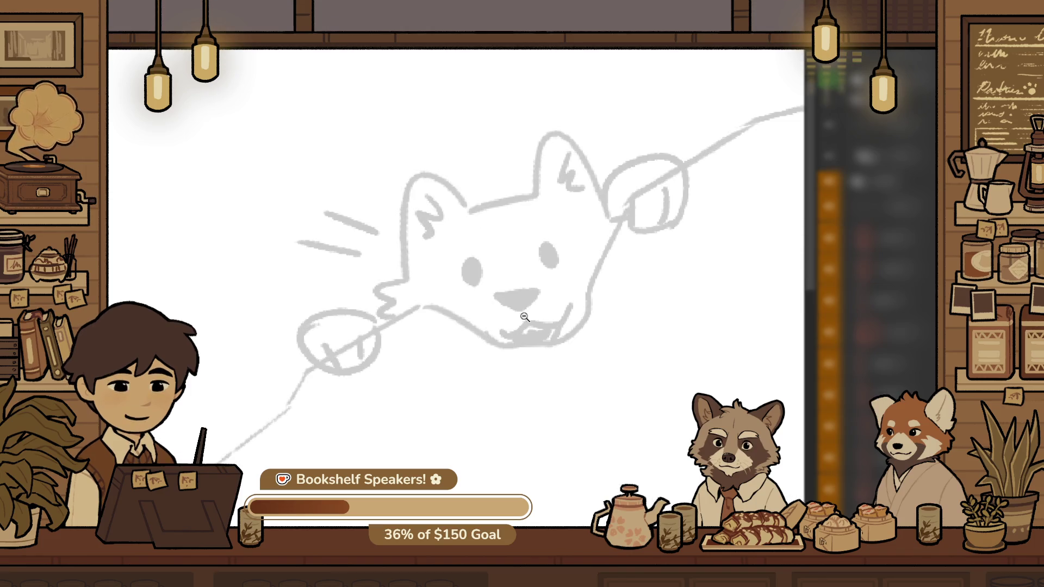
scroll(527, 306, up, 1)
scroll(587, 343, down, 3)
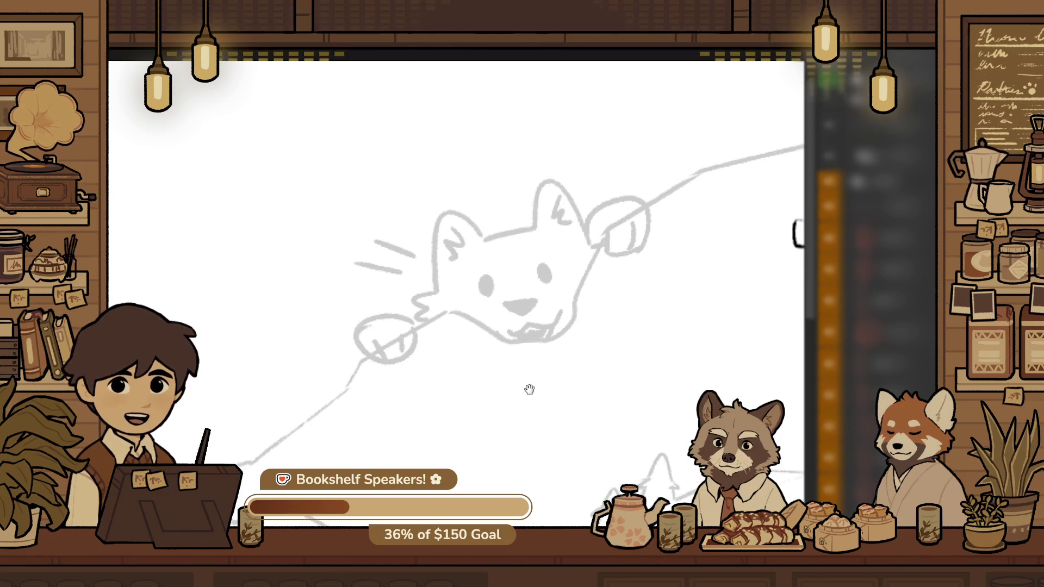
scroll(504, 452, down, 1)
scroll(504, 452, up, 1)
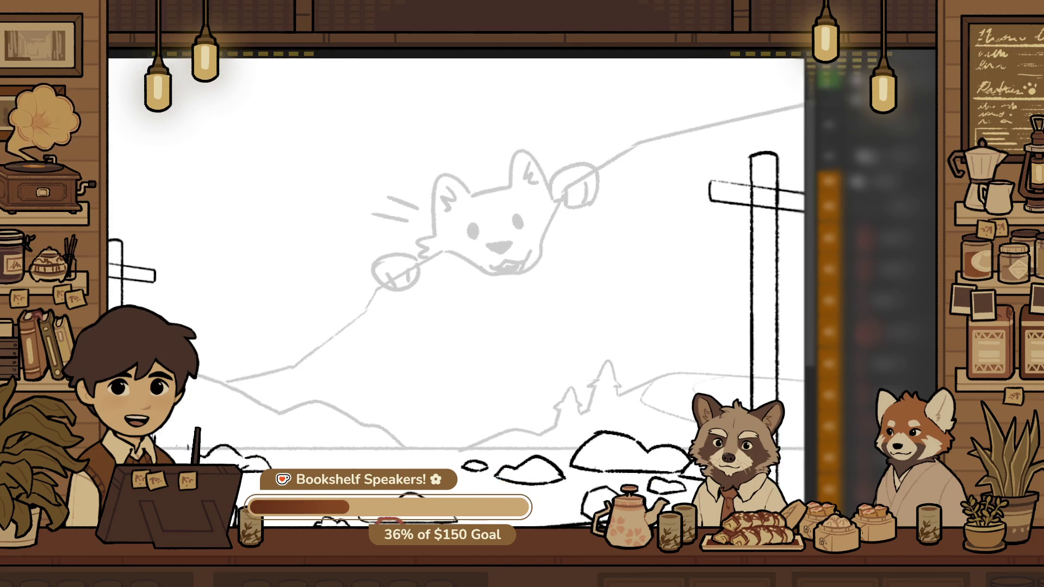
scroll(504, 452, down, 3)
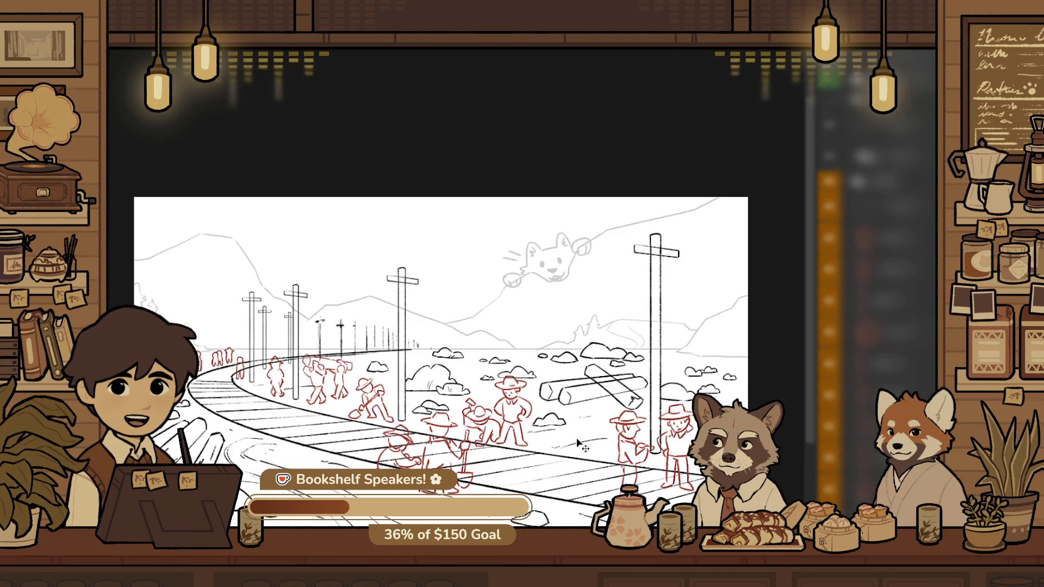
scroll(639, 273, up, 3)
scroll(598, 244, up, 2)
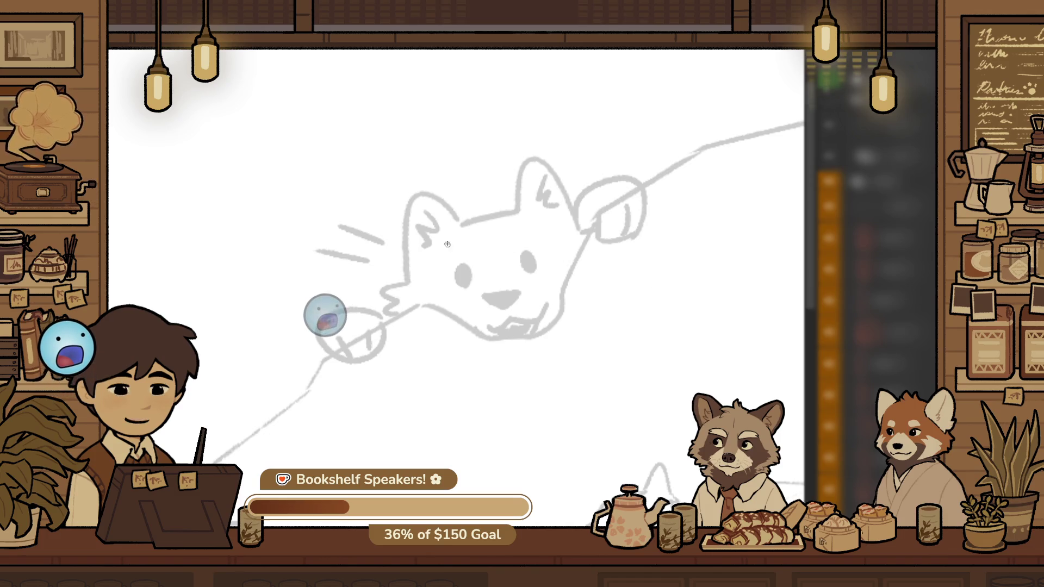
drag(322, 278, 370, 273)
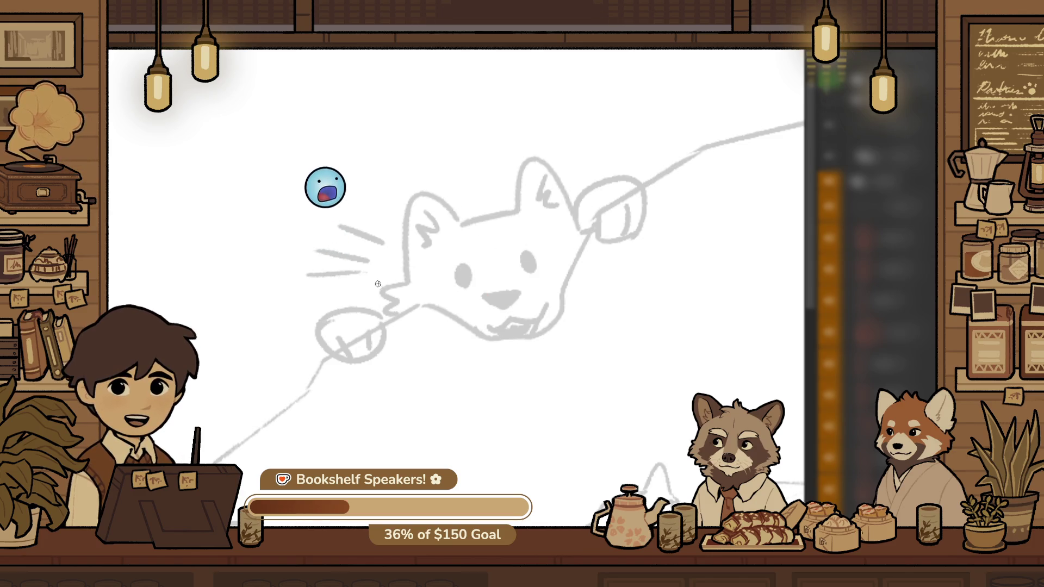
scroll(373, 305, down, 2)
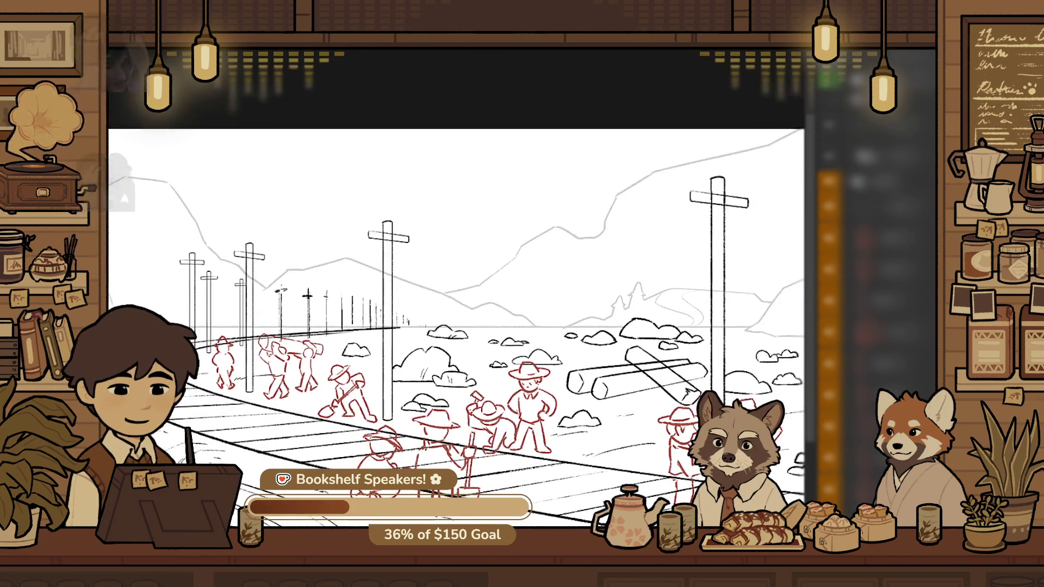
Zoom in on the log-carrying workers and start outlining their strokes
scroll(404, 391, up, 3)
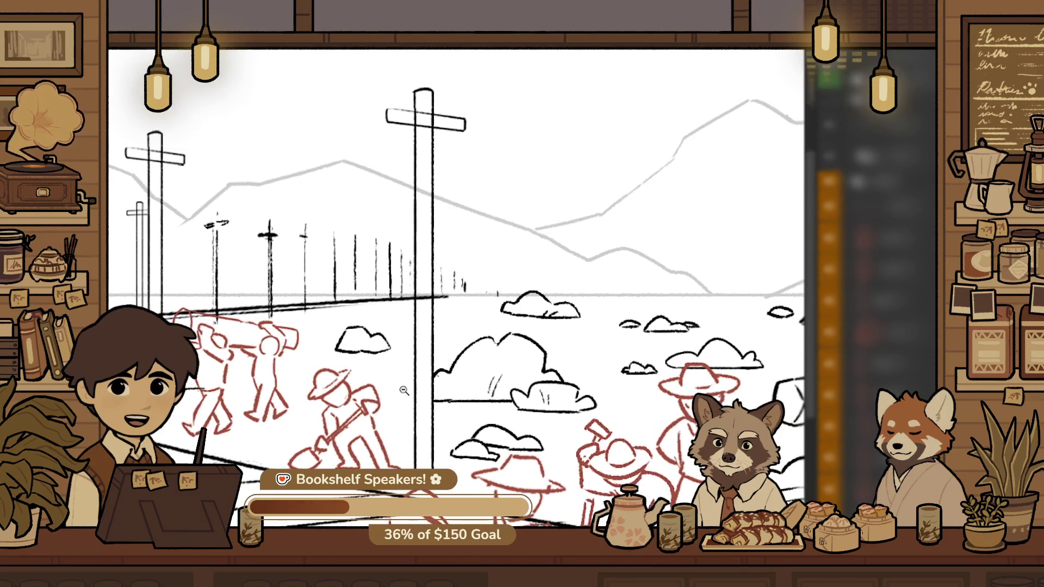
scroll(295, 377, up, 5)
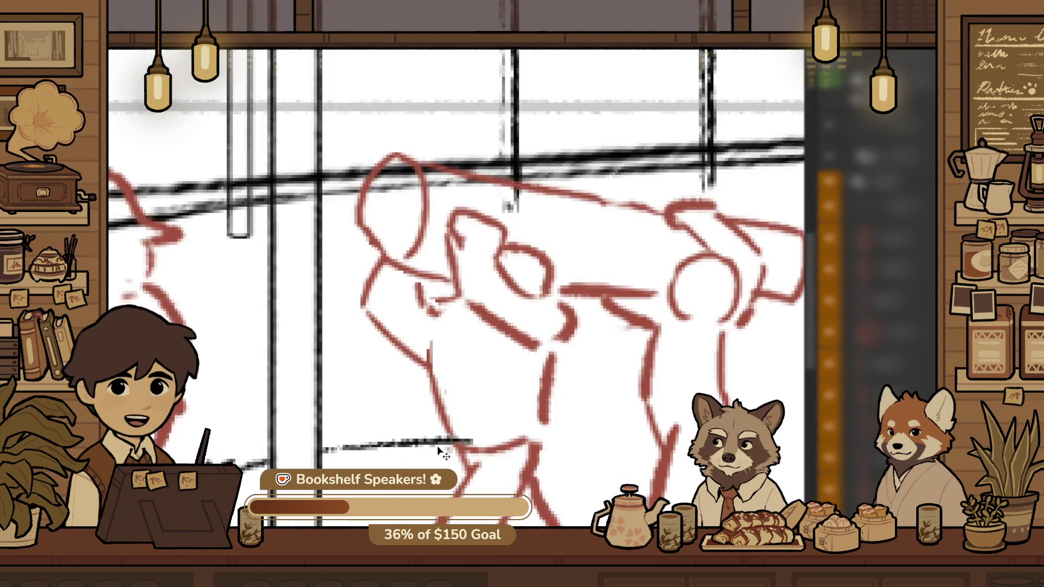
scroll(419, 449, down, 2)
mouse_move(400, 405)
mouse_down()
mouse_move(356, 450)
mouse_move(358, 421)
mouse_up()
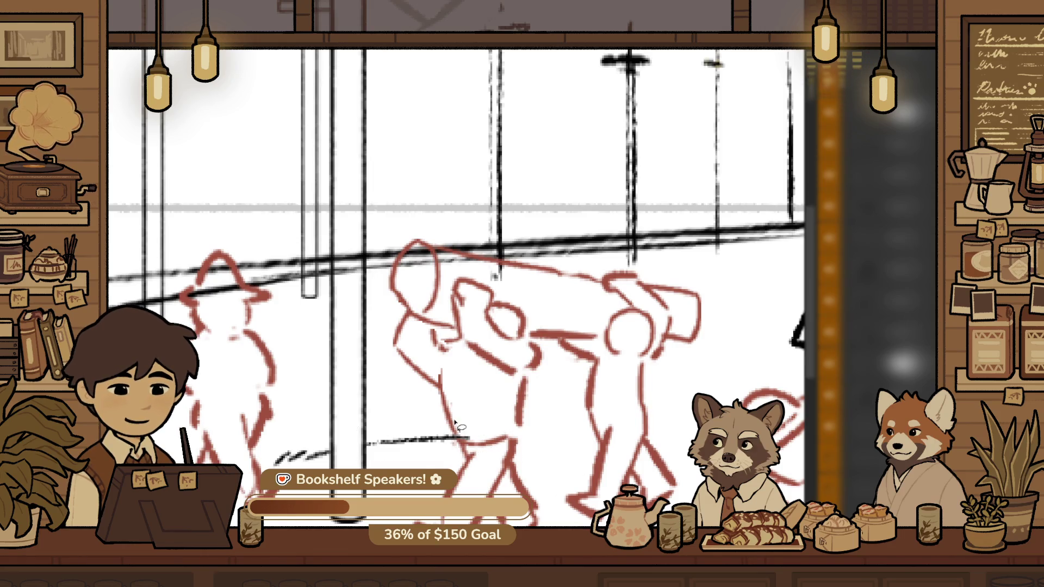
scroll(445, 424, down, 5)
scroll(452, 375, up, 2)
scroll(455, 361, up, 2)
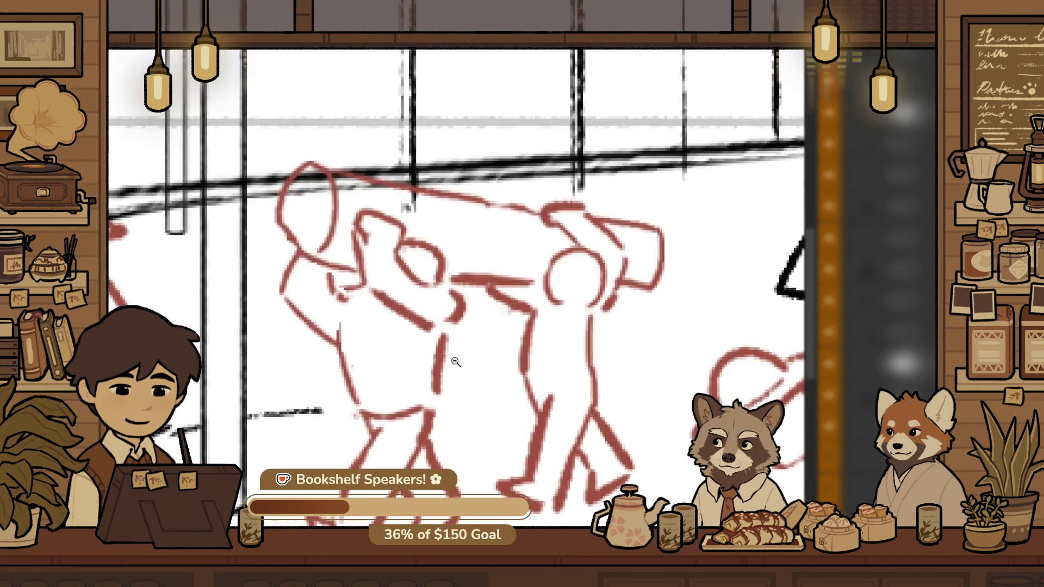
scroll(441, 364, up, 1)
Lasso the front worker's lower body and shrink it slightly narrower with Ctrl+T
drag(334, 382, 348, 313)
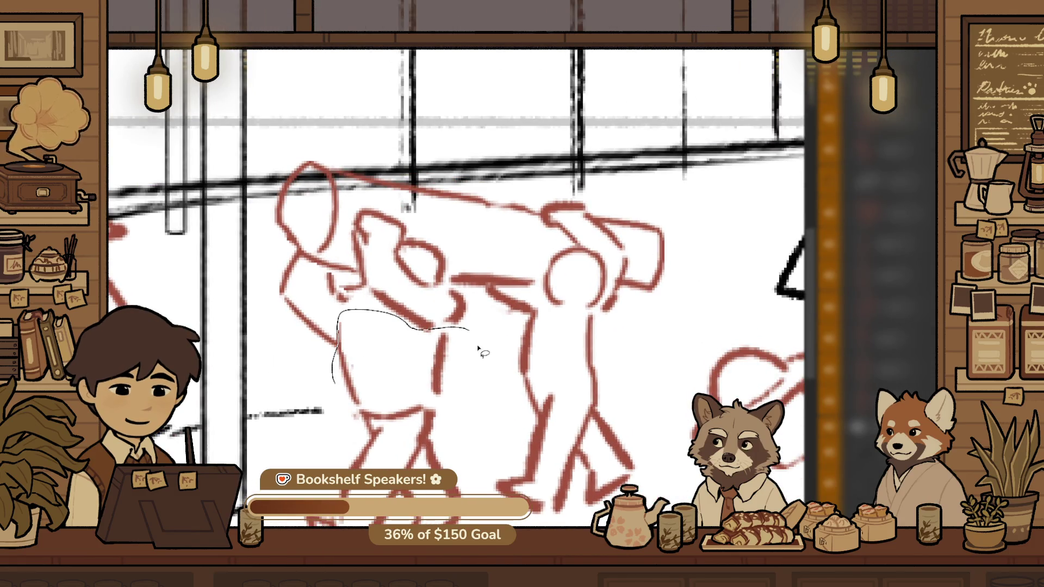
drag(477, 341, 486, 496)
drag(307, 450, 331, 388)
key(ctrl+t)
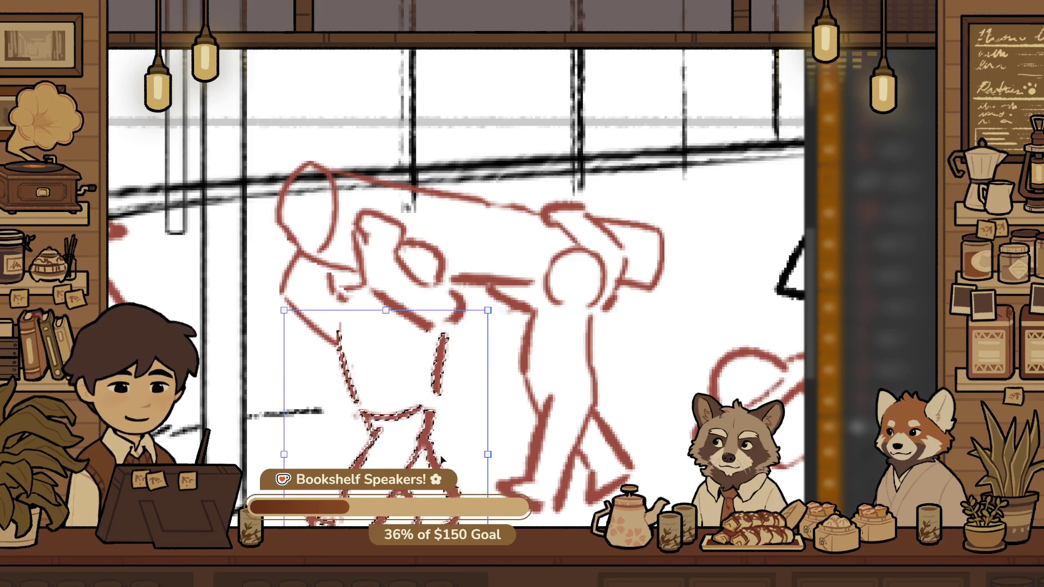
drag(487, 454, 480, 442)
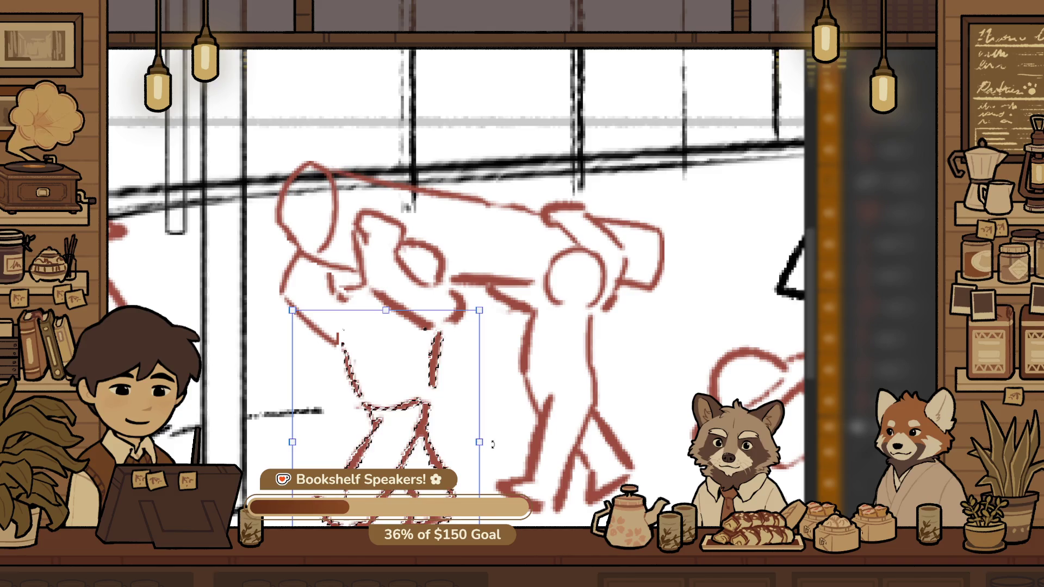
key(Return)
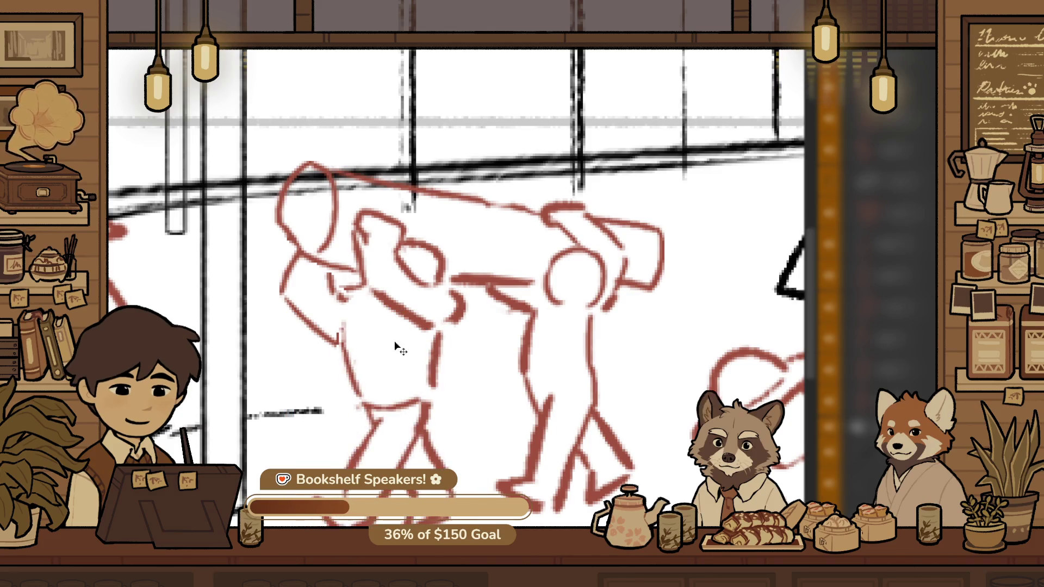
scroll(394, 336, down, 3)
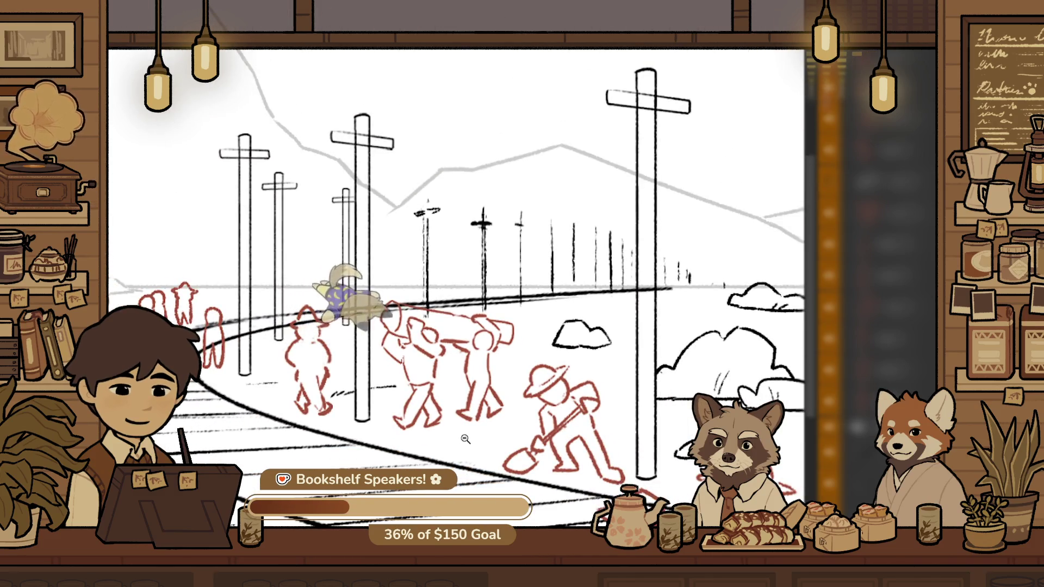
scroll(463, 441, up, 2)
scroll(543, 485, up, 2)
scroll(421, 354, down, 1)
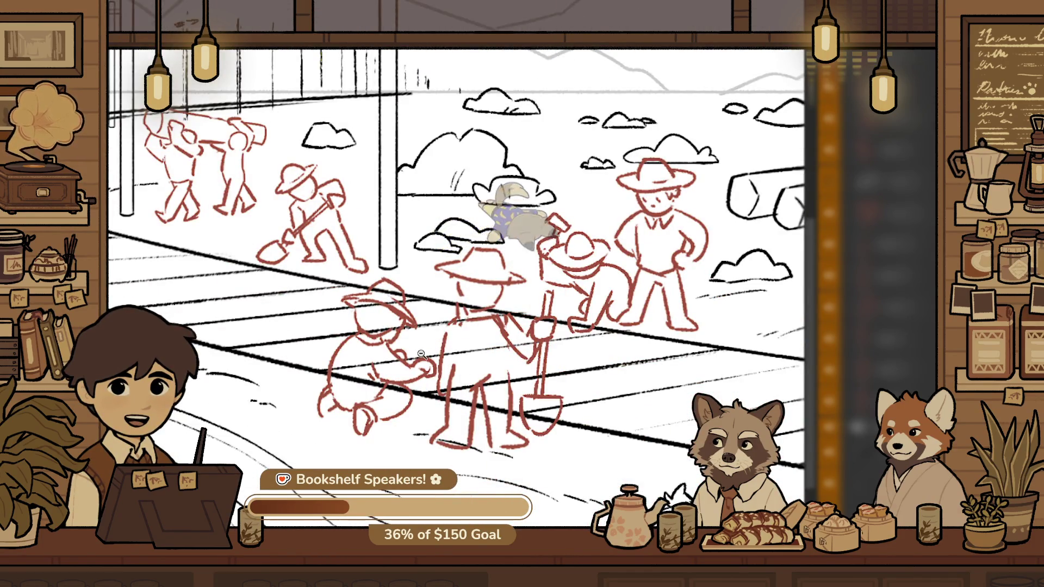
scroll(384, 370, down, 2)
scroll(384, 370, down, 1)
drag(703, 386, 617, 437)
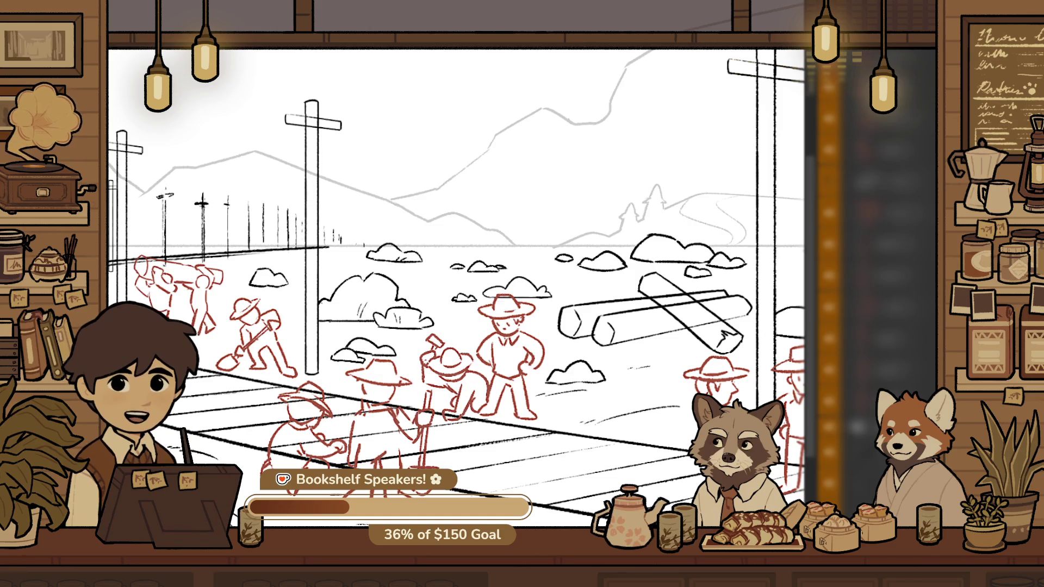
scroll(659, 114, down, 1)
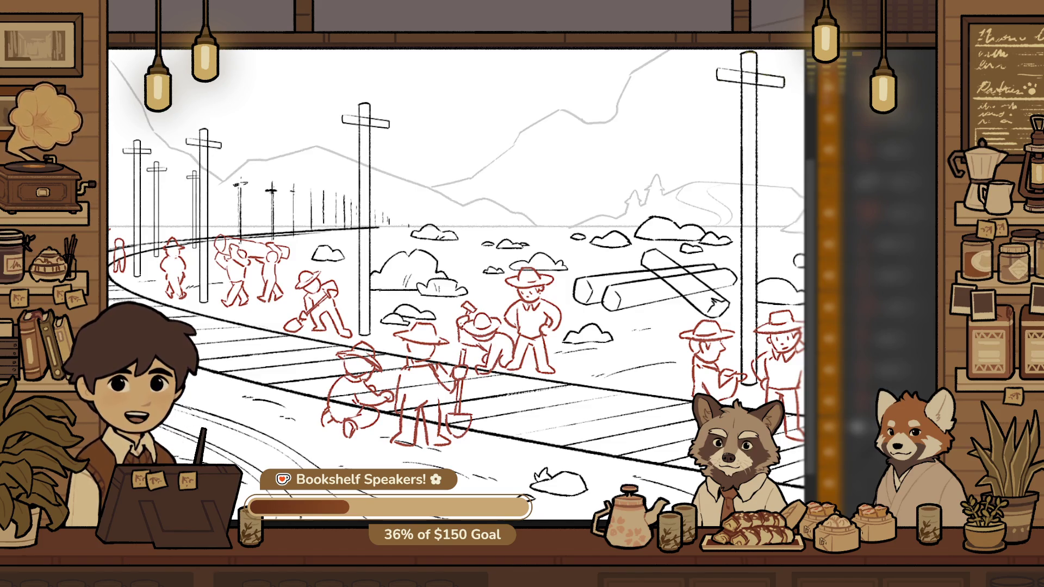
scroll(408, 429, down, 1)
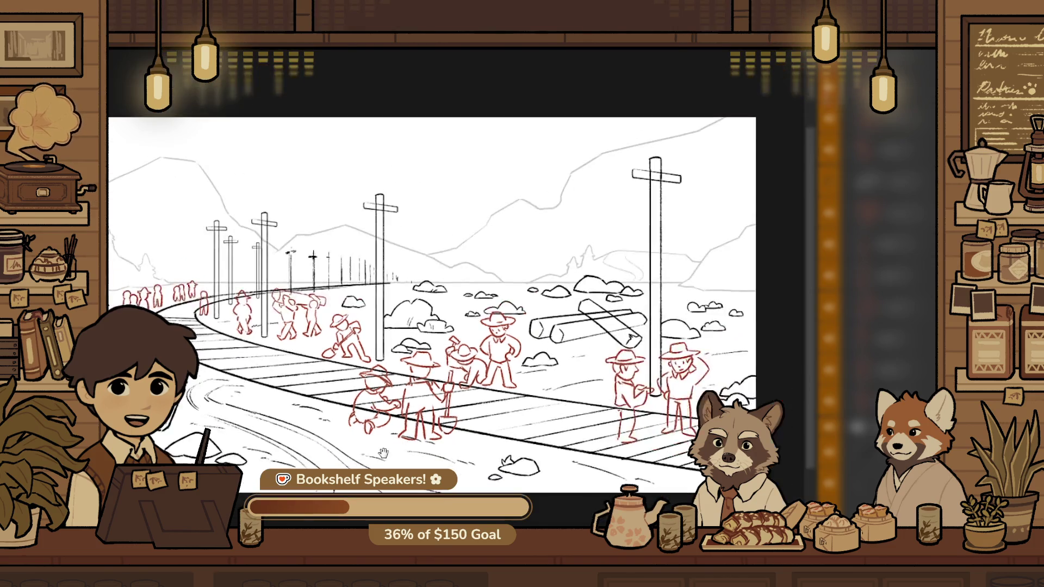
scroll(250, 386, down, 1)
scroll(250, 387, up, 1)
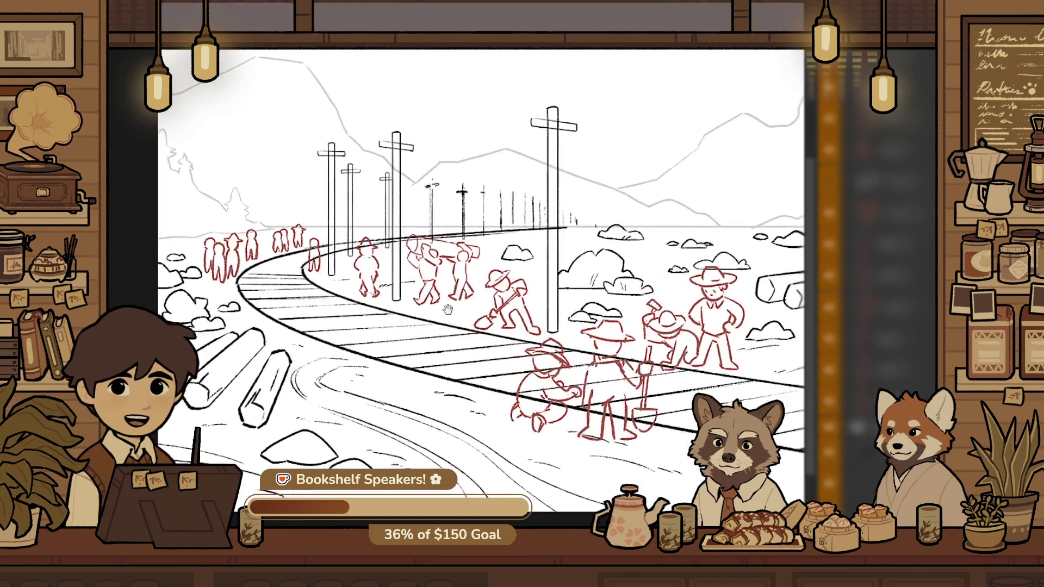
scroll(242, 337, up, 1)
scroll(169, 260, up, 2)
scroll(169, 260, up, 1)
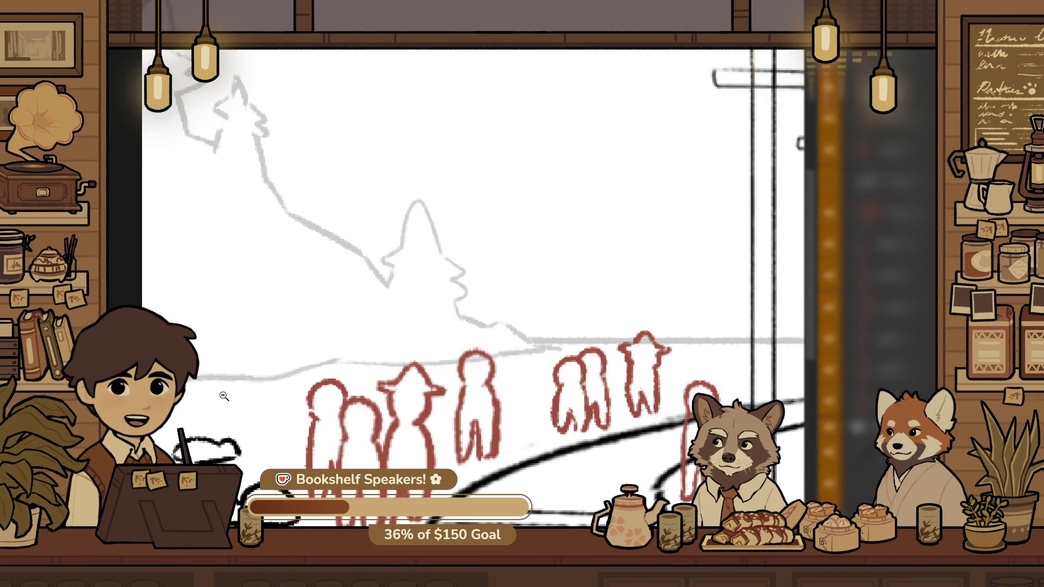
Lasso the left piece of the grey horizon line, straighten and raise it, then commit
scroll(223, 391, up, 1)
scroll(272, 380, up, 1)
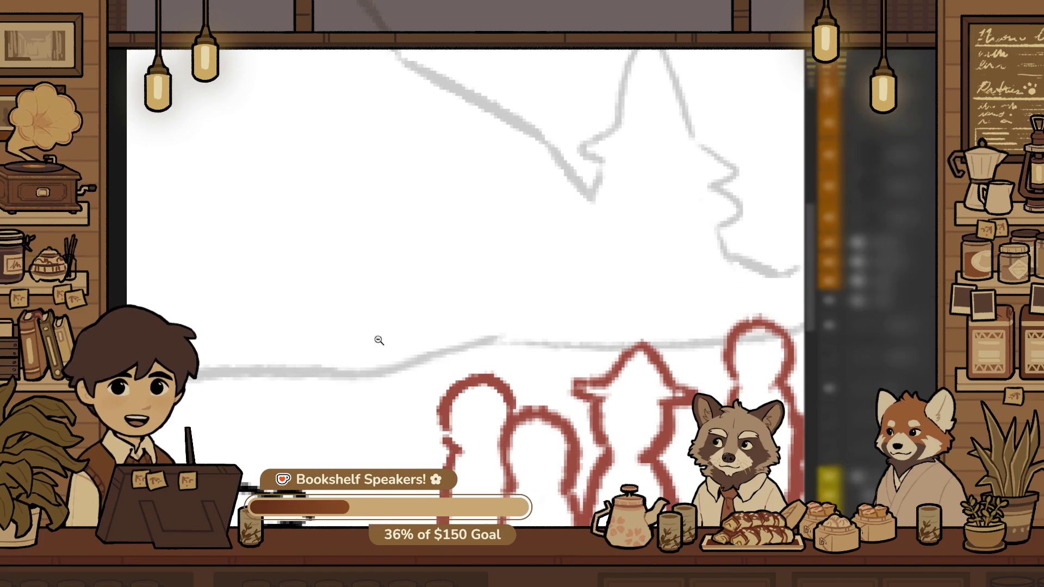
scroll(373, 345, down, 1)
drag(464, 298, 408, 437)
drag(348, 460, 210, 323)
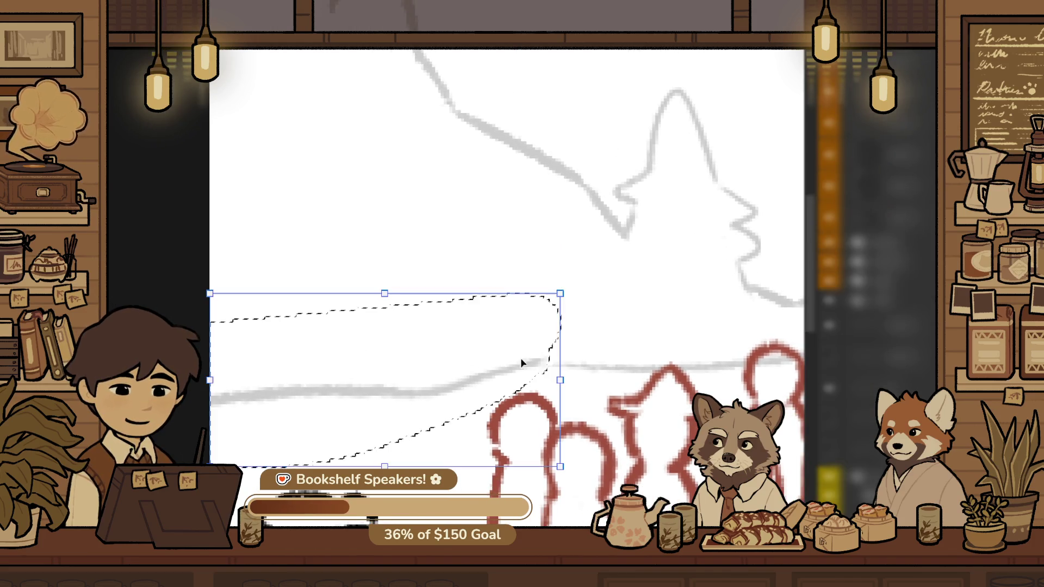
drag(207, 405, 204, 375)
key(Return)
scroll(408, 395, down, 2)
scroll(408, 396, down, 2)
scroll(542, 401, down, 2)
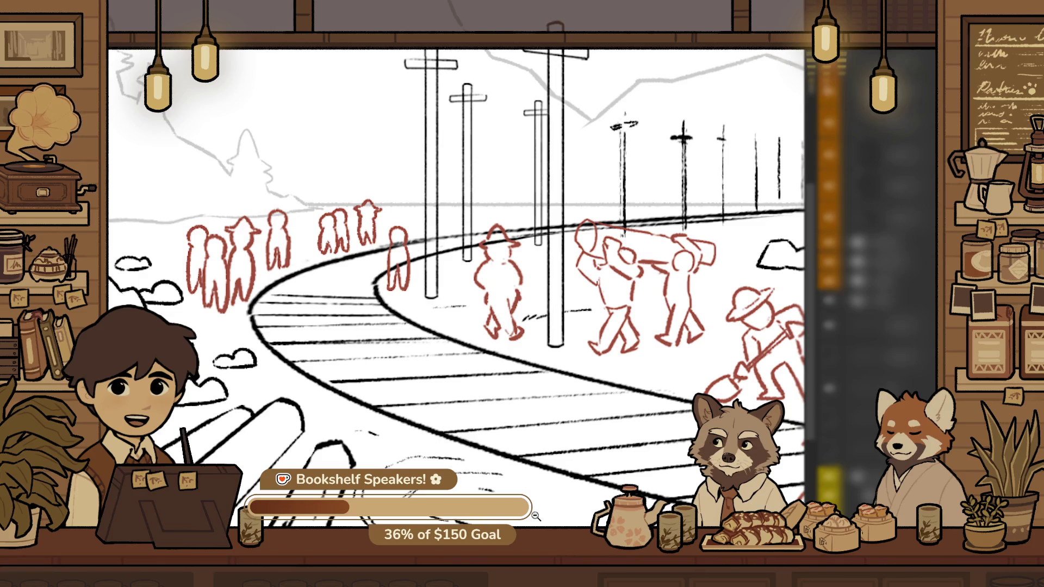
scroll(536, 463, down, 1)
scroll(531, 399, down, 1)
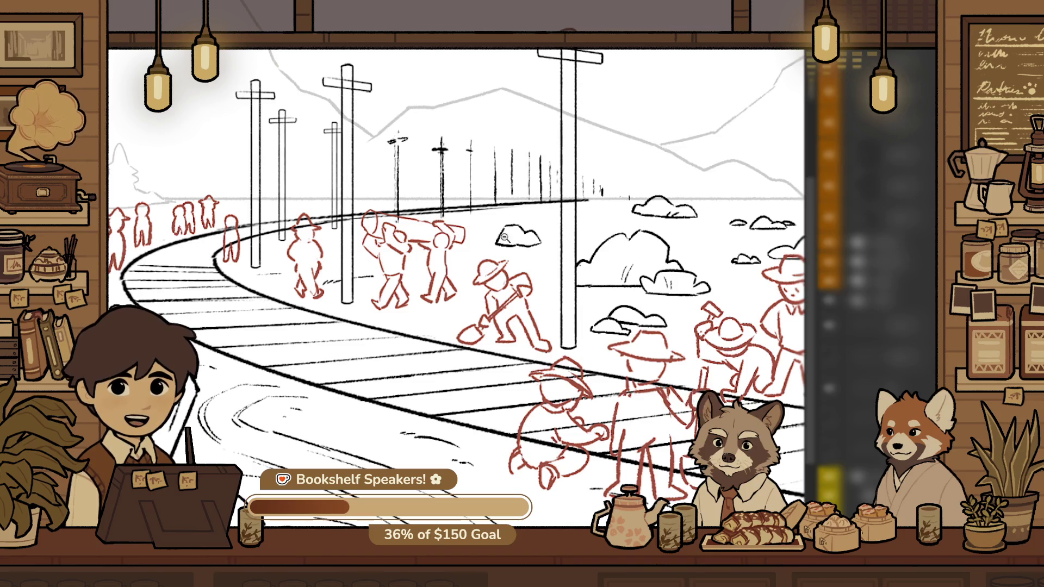
scroll(599, 188, up, 2)
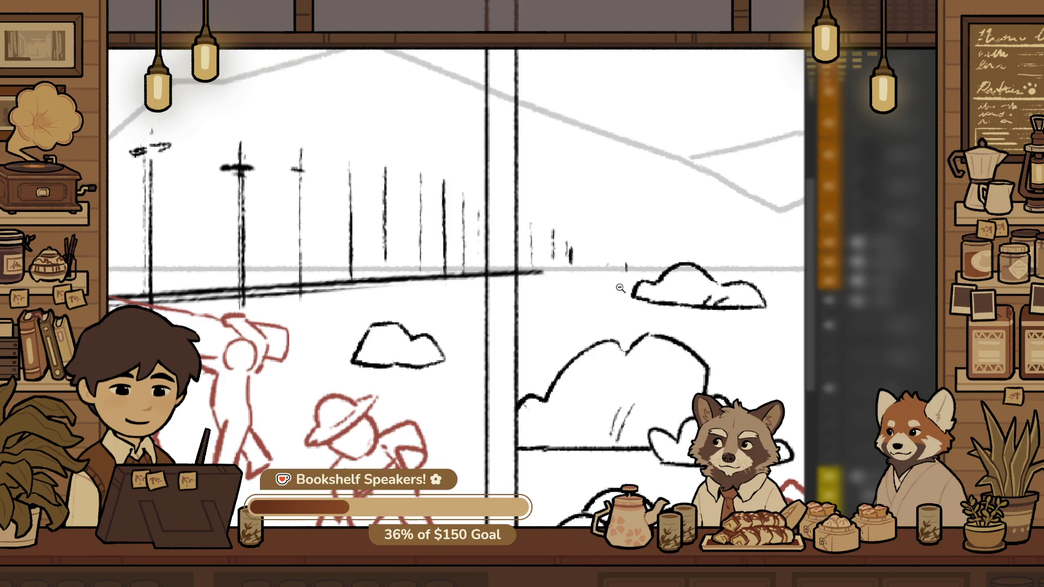
Lasso the tiny distant pole strokes and shift them slightly down and right toward the horizon
scroll(626, 271, up, 3)
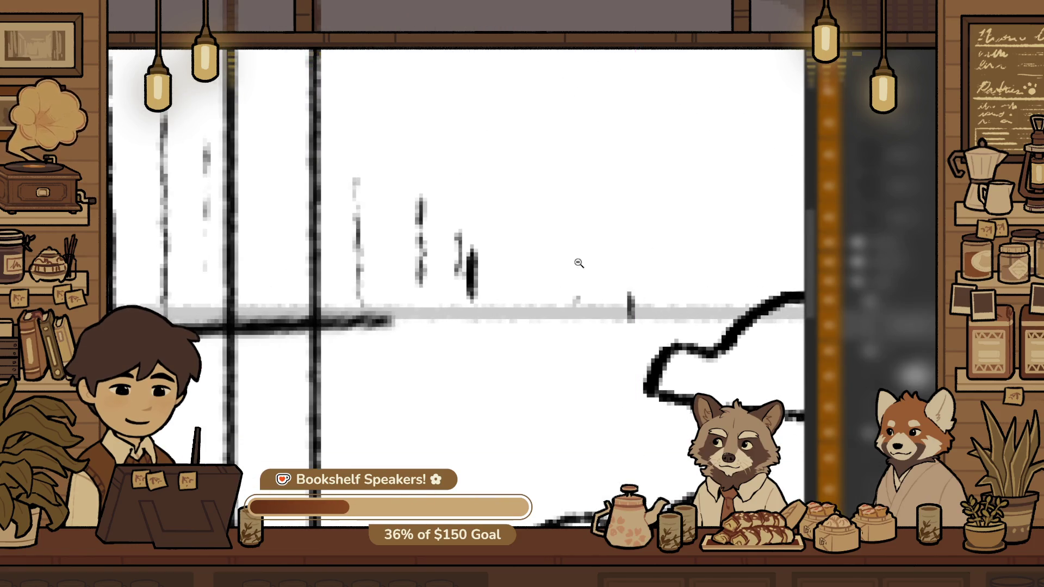
scroll(598, 332, down, 3)
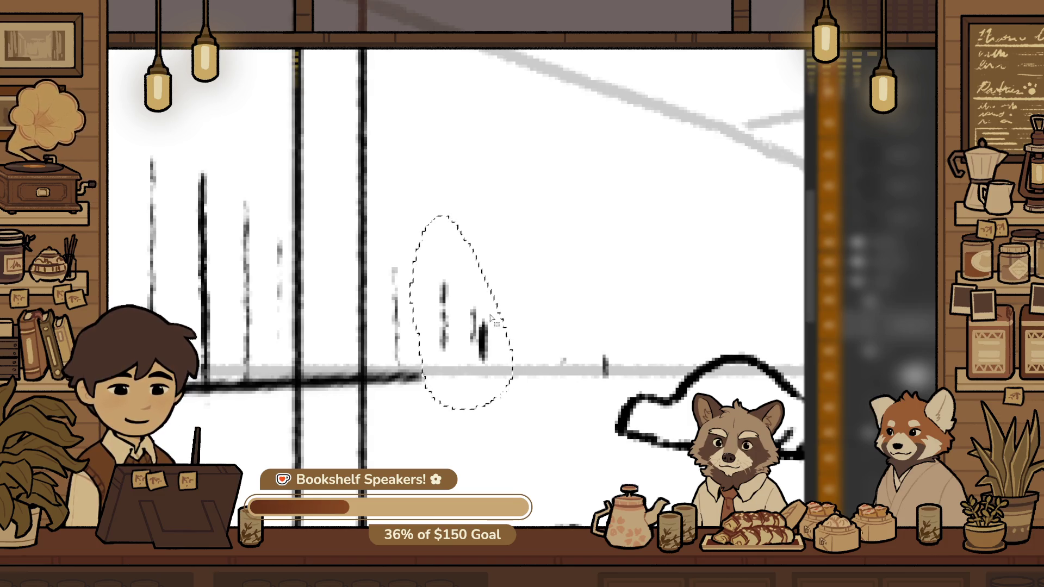
scroll(423, 369, up, 1)
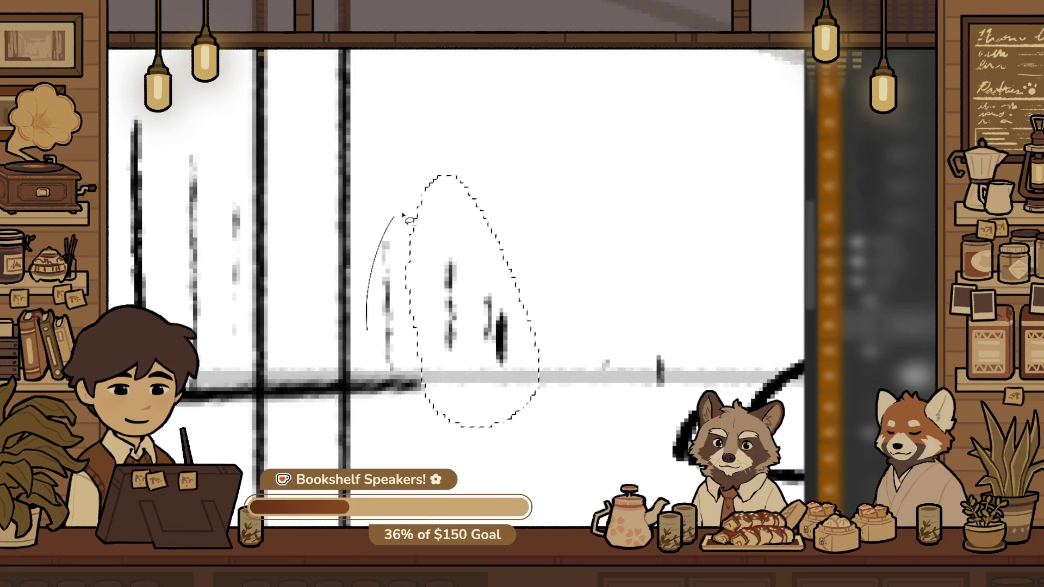
drag(399, 215, 440, 368)
drag(512, 350, 520, 371)
click(583, 331)
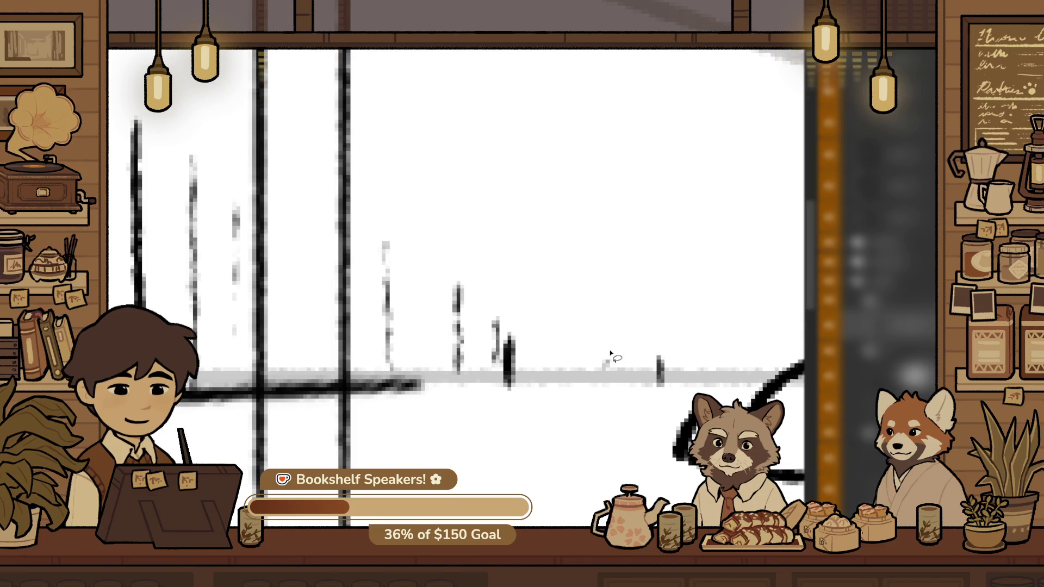
scroll(629, 368, down, 5)
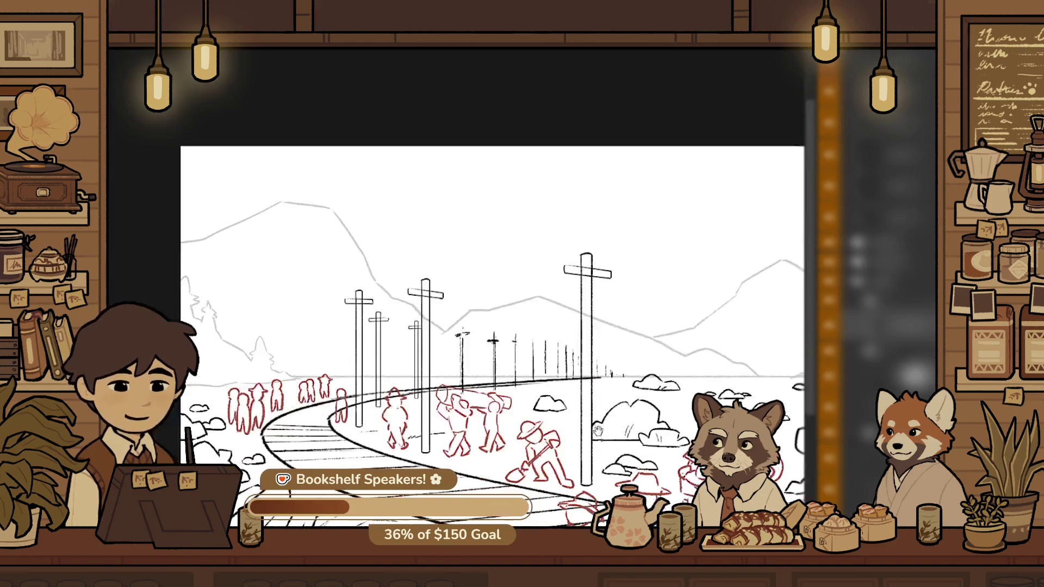
scroll(571, 326, down, 1)
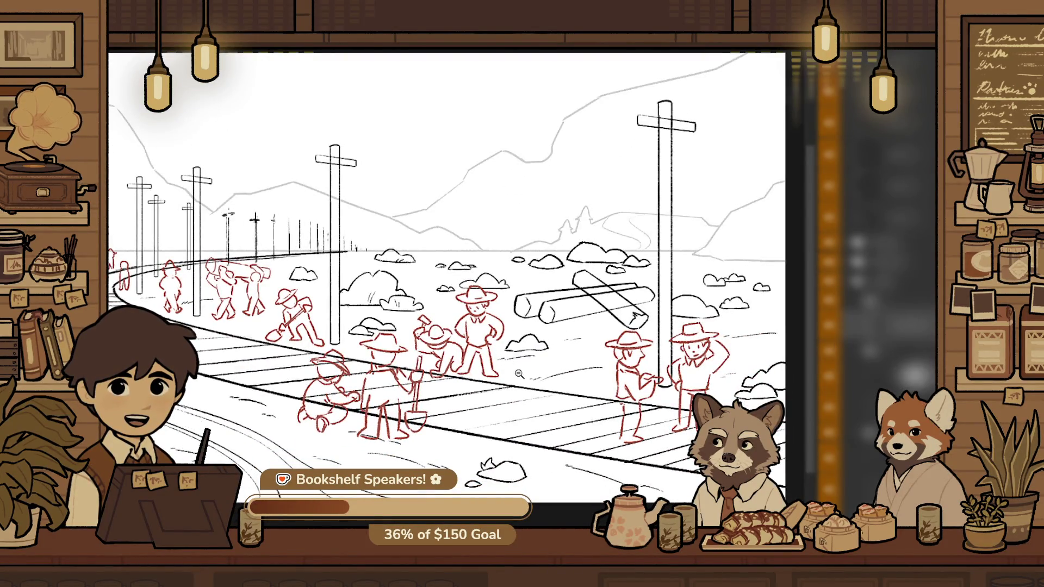
scroll(519, 373, down, 1)
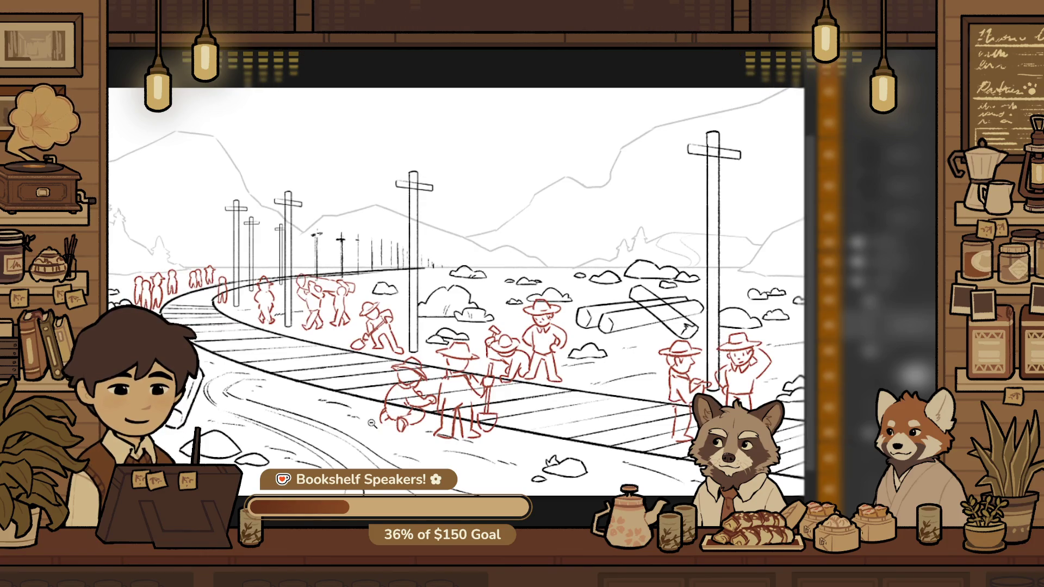
scroll(395, 393, up, 2)
scroll(395, 393, up, 1)
scroll(389, 404, up, 1)
Rotate the small ground dash under the logs nearly level and shift it up-left
scroll(380, 418, up, 1)
scroll(370, 438, up, 1)
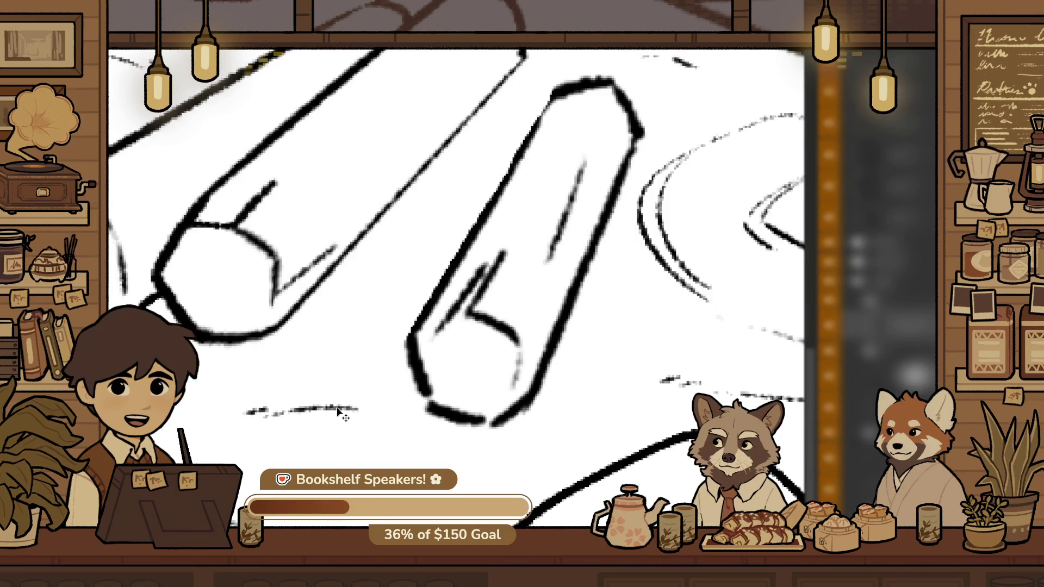
scroll(410, 434, down, 1)
scroll(410, 434, down, 1)
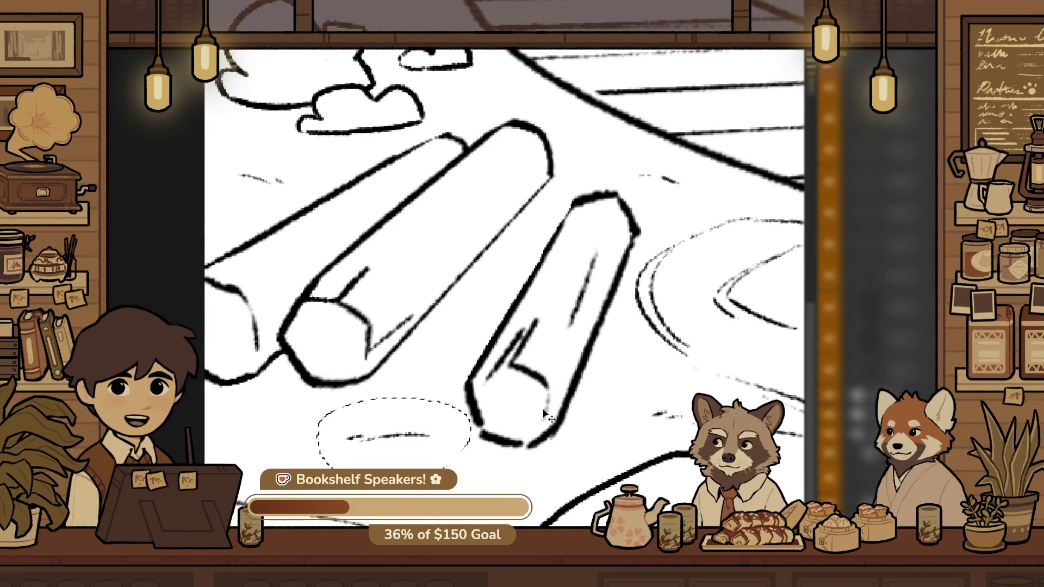
drag(519, 350, 624, 379)
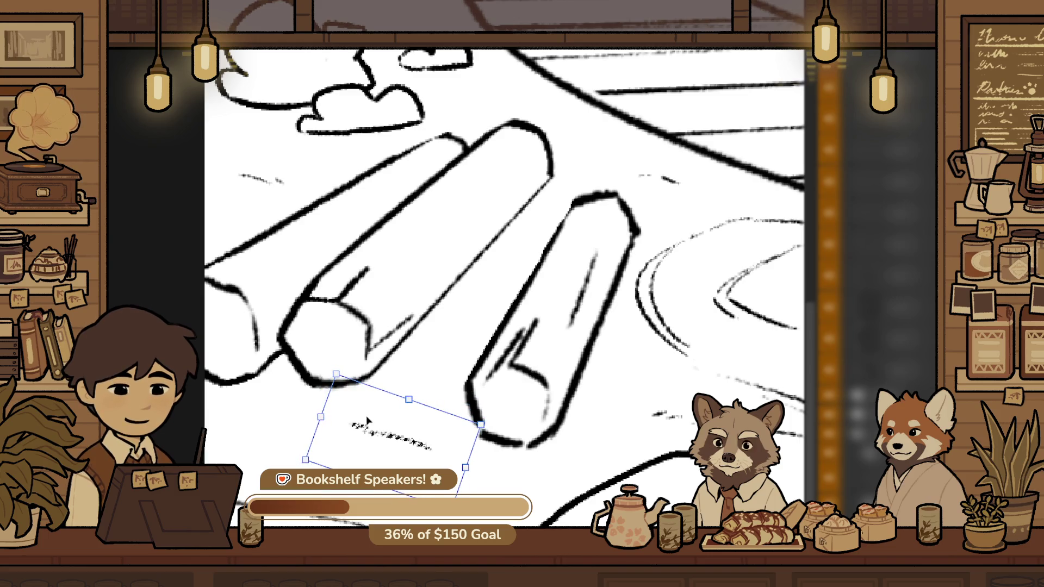
drag(439, 445, 359, 428)
key(Return)
Move another small dash stroke below the track up-left beside the others
mouse_move(783, 310)
mouse_down()
mouse_move(467, 405)
mouse_move(417, 391)
mouse_up()
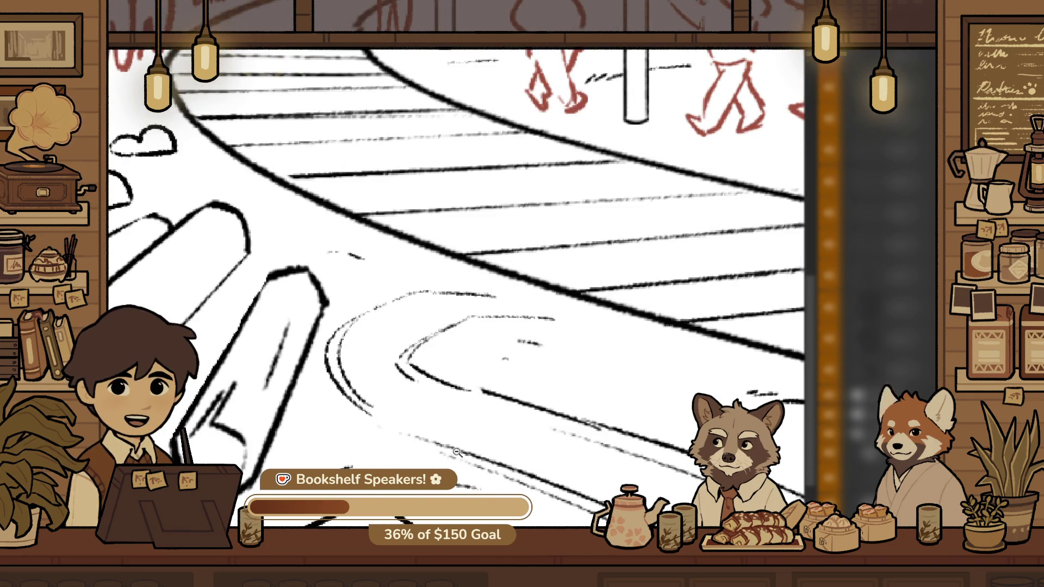
alt+click(433, 452)
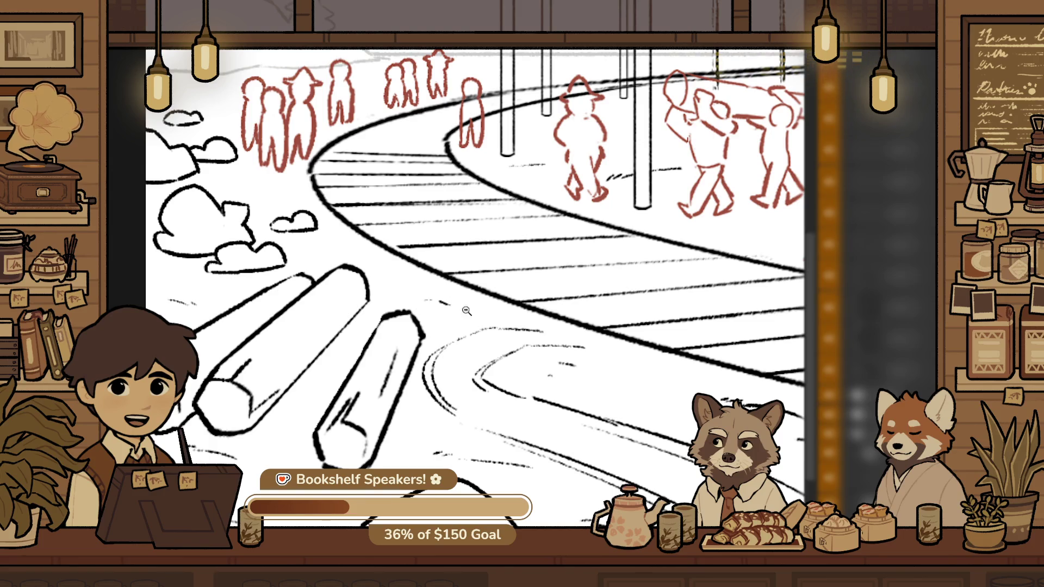
drag(453, 311, 414, 321)
mouse_move(348, 351)
mouse_down()
mouse_move(383, 351)
mouse_move(520, 416)
mouse_up()
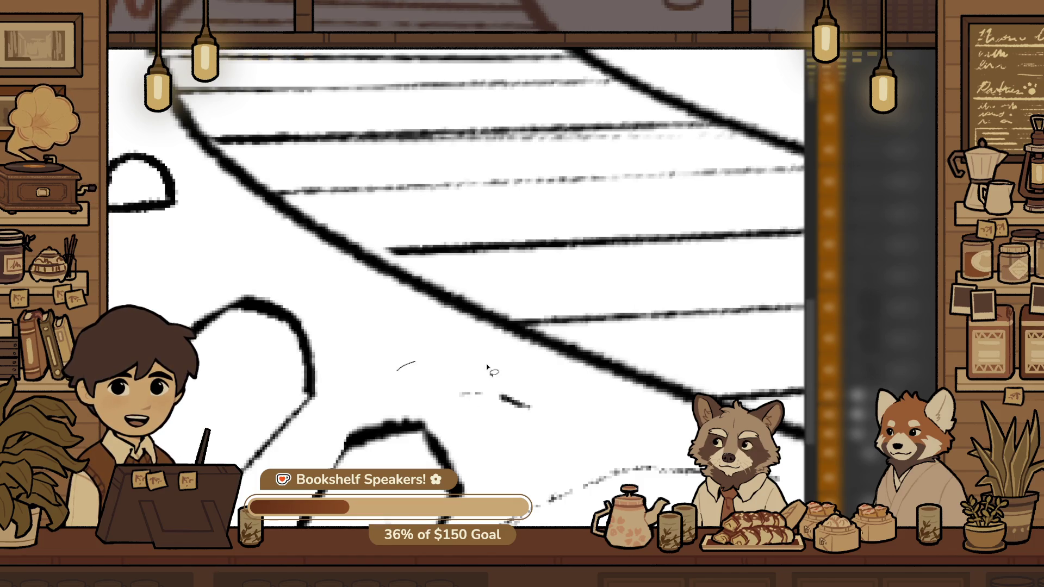
drag(556, 417, 440, 356)
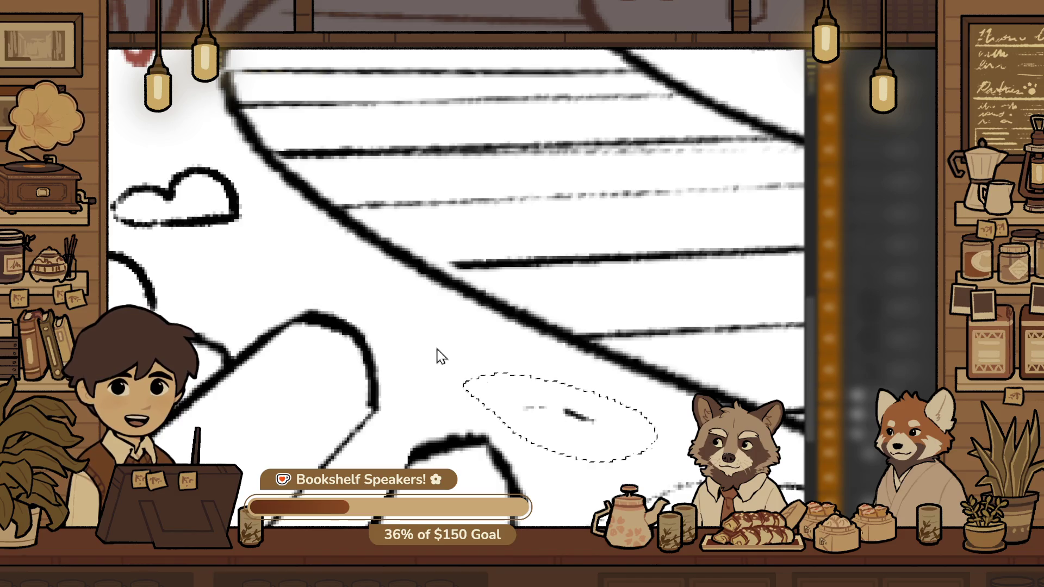
click(583, 422)
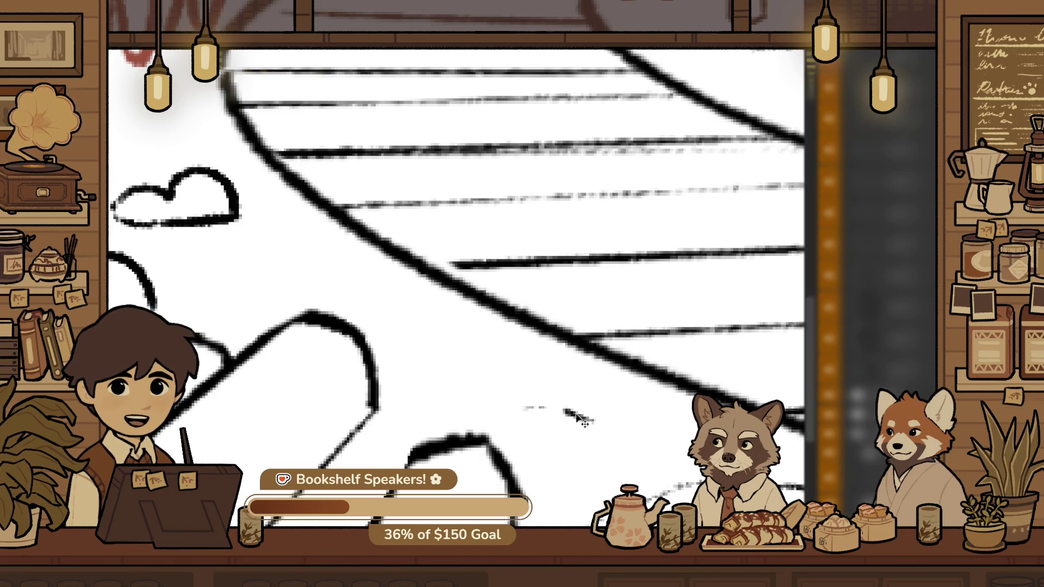
drag(578, 418, 569, 404)
drag(495, 352, 492, 359)
drag(576, 416, 335, 290)
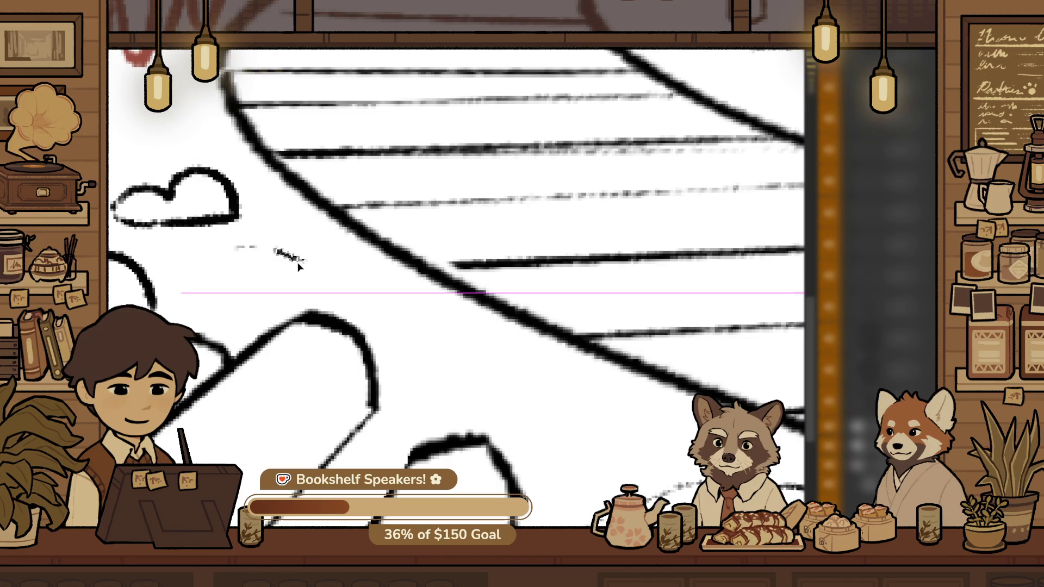
Erase the stray grey stroke fragment, then zoom in on the road curve lines
scroll(416, 430, down, 4)
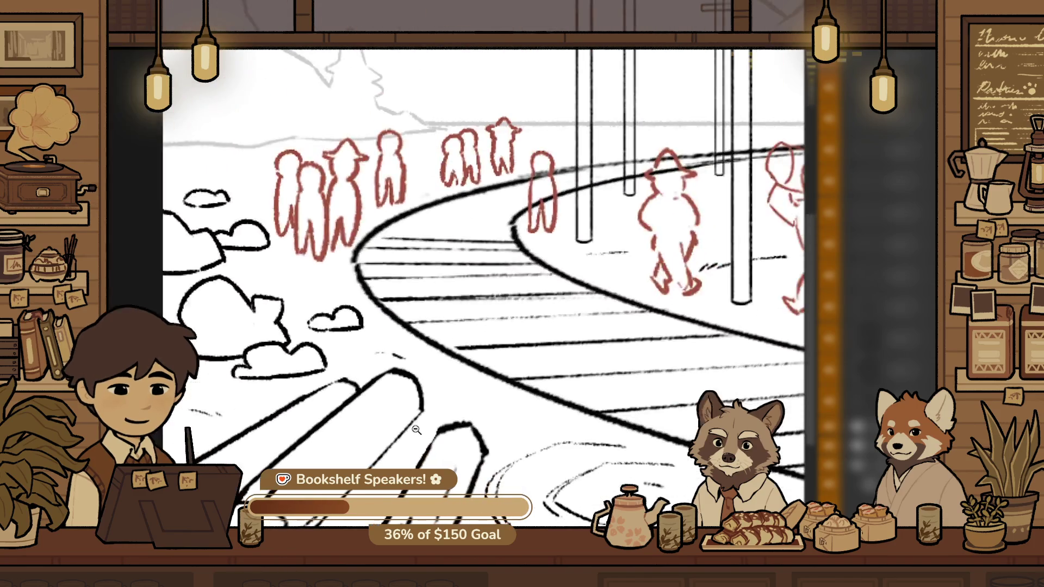
scroll(399, 364, up, 4)
key(ctrl+d)
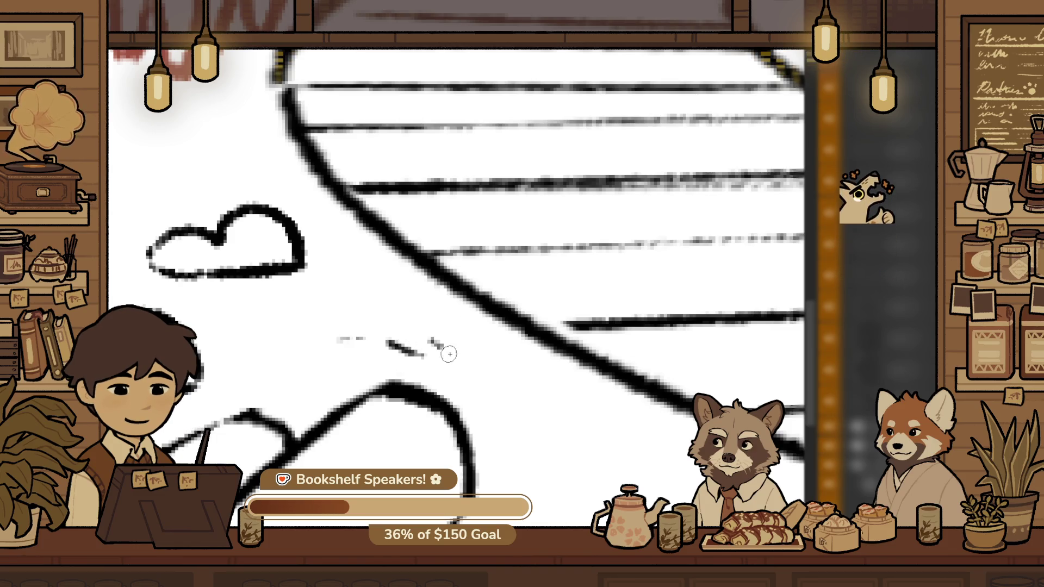
key(ctrl+0)
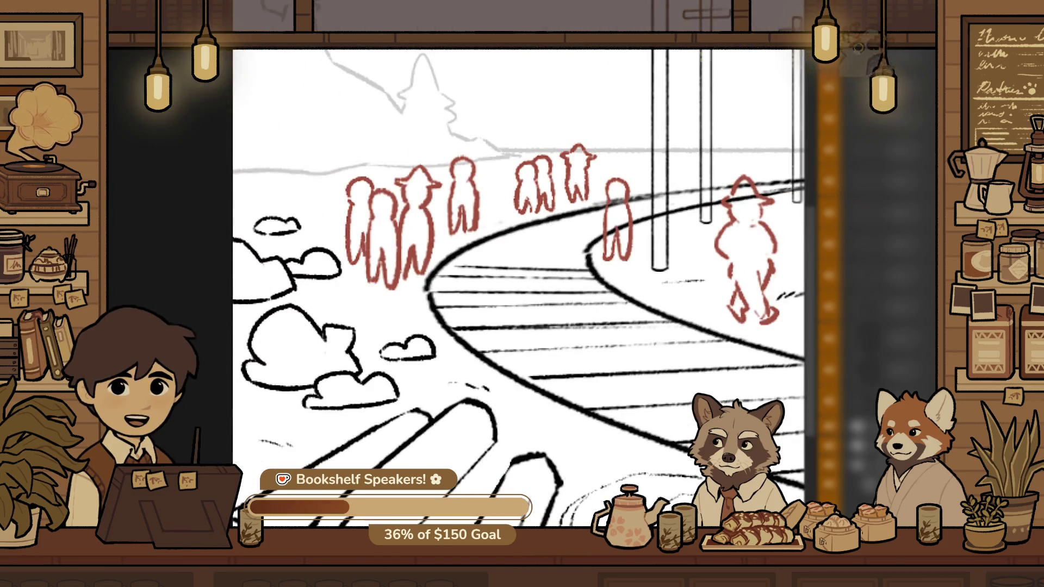
drag(620, 506, 440, 364)
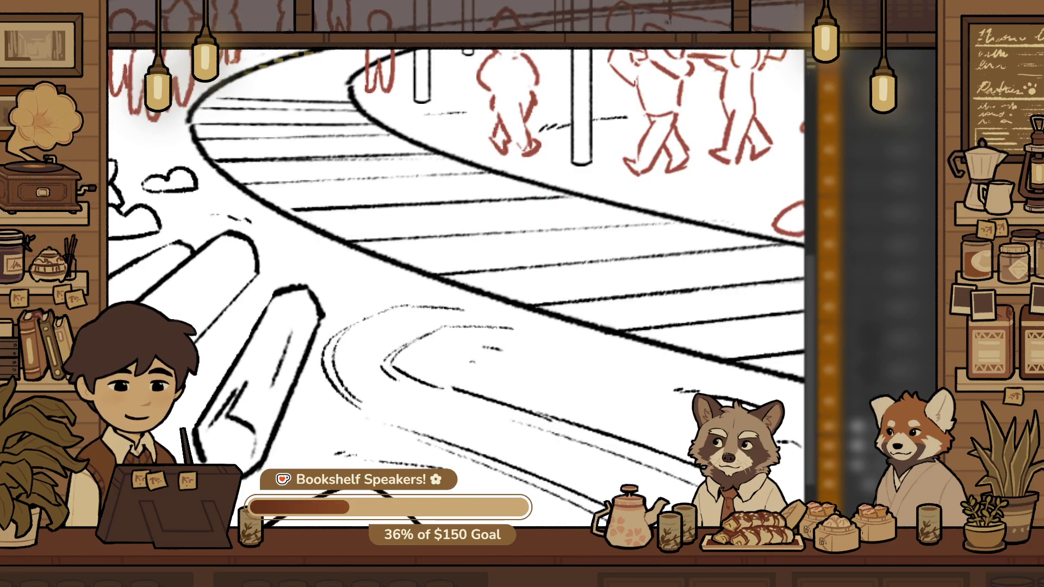
click(446, 361)
click(445, 360)
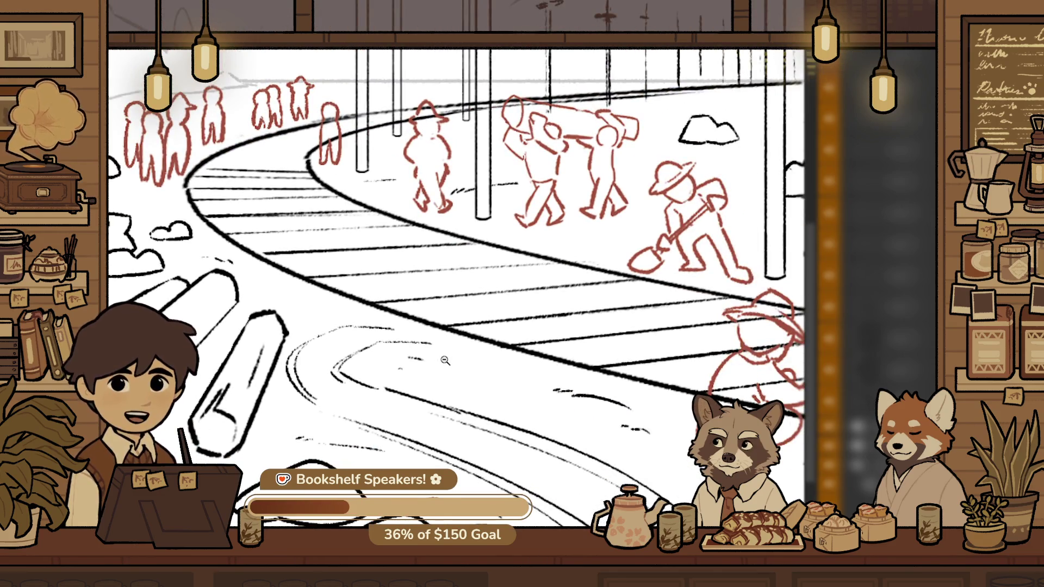
drag(315, 451, 381, 447)
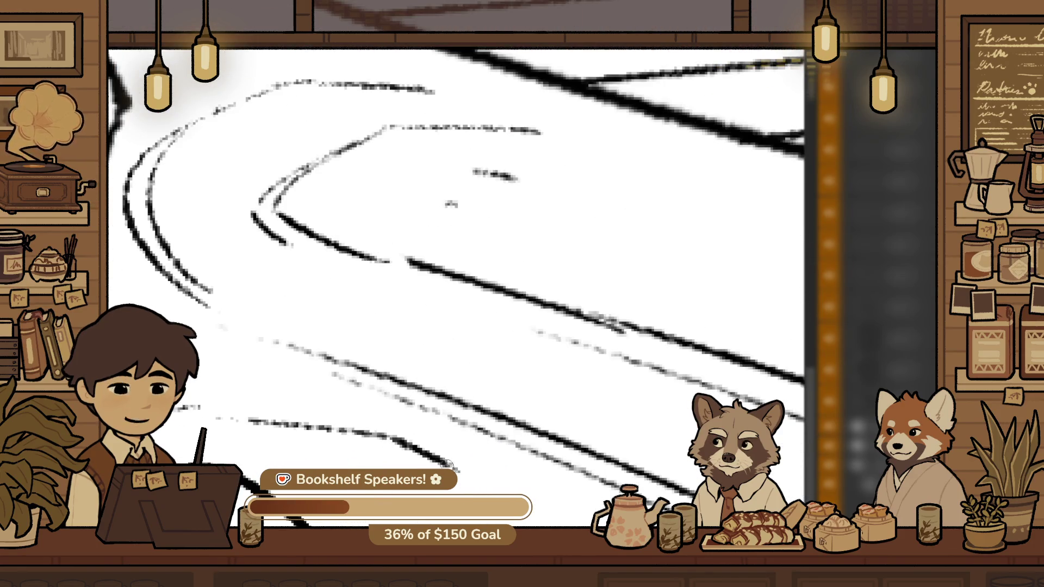
Lasso the short black strokes beneath the two workers' feet and move them right and down
scroll(449, 429, down, 5)
scroll(448, 393, up, 3)
scroll(413, 450, up, 3)
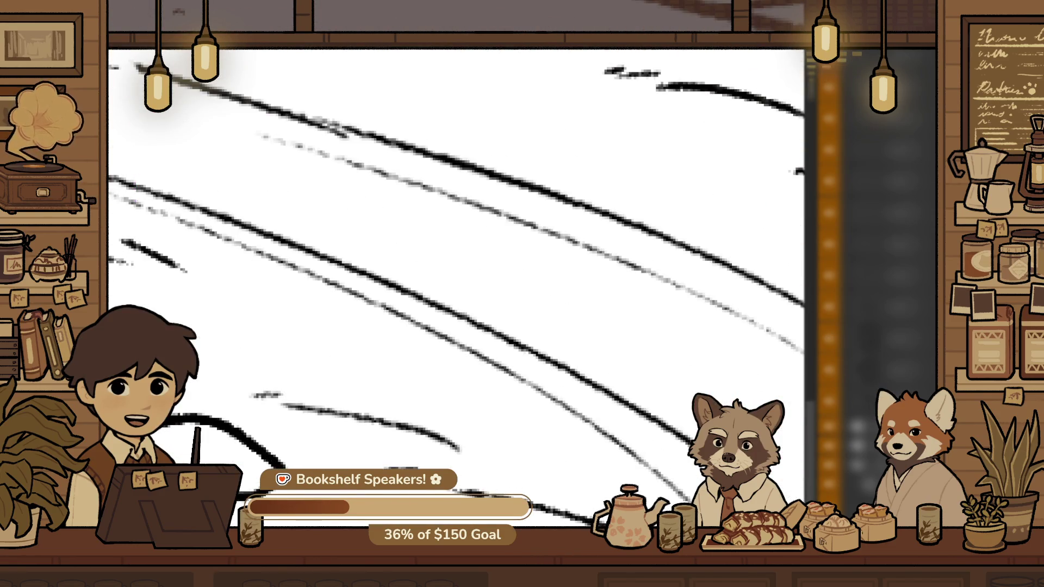
scroll(520, 420, down, 2)
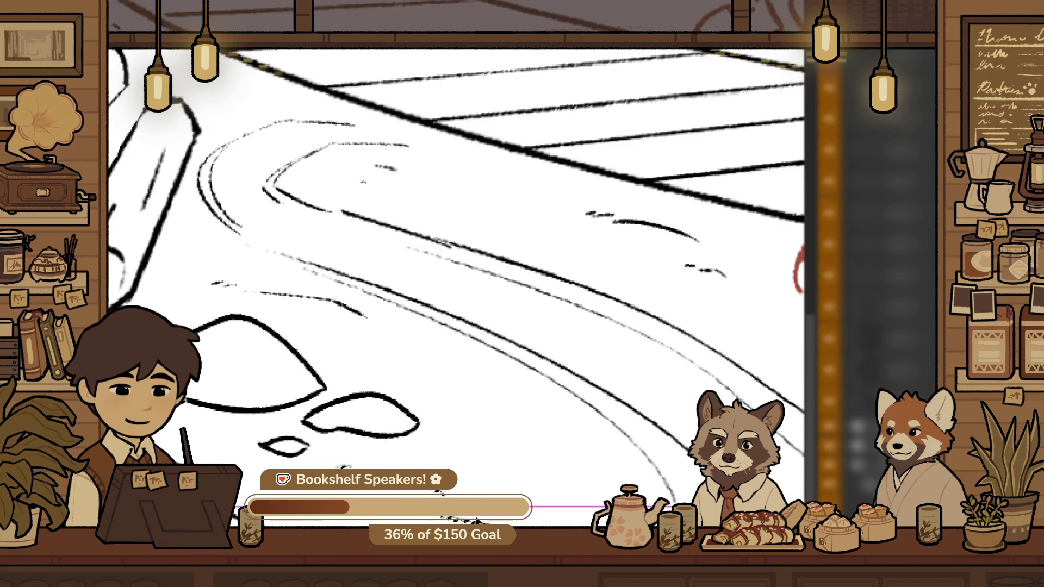
scroll(572, 490, down, 5)
scroll(489, 435, up, 2)
scroll(453, 424, up, 1)
scroll(453, 424, up, 3)
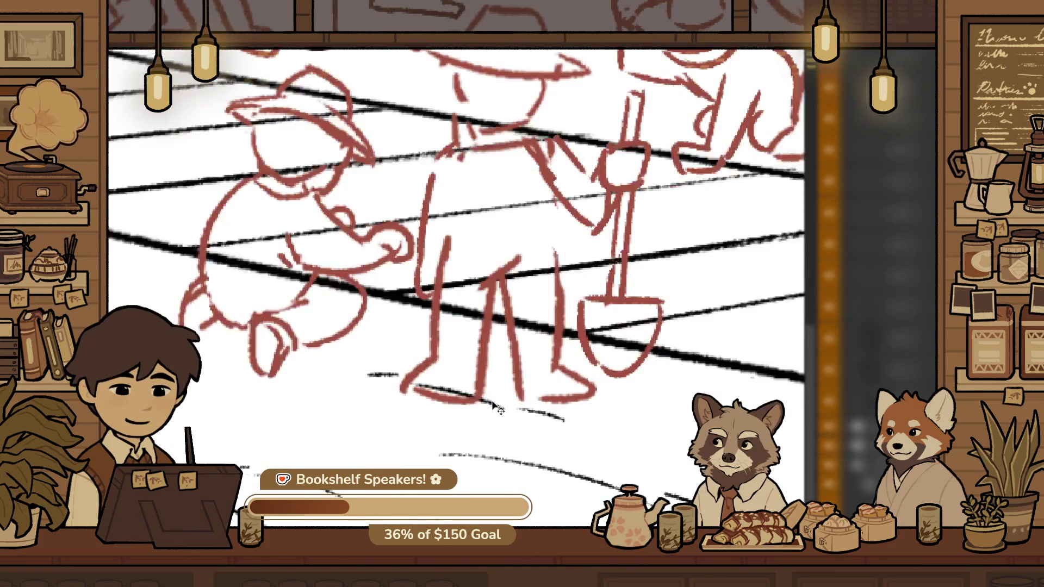
drag(465, 422, 662, 409)
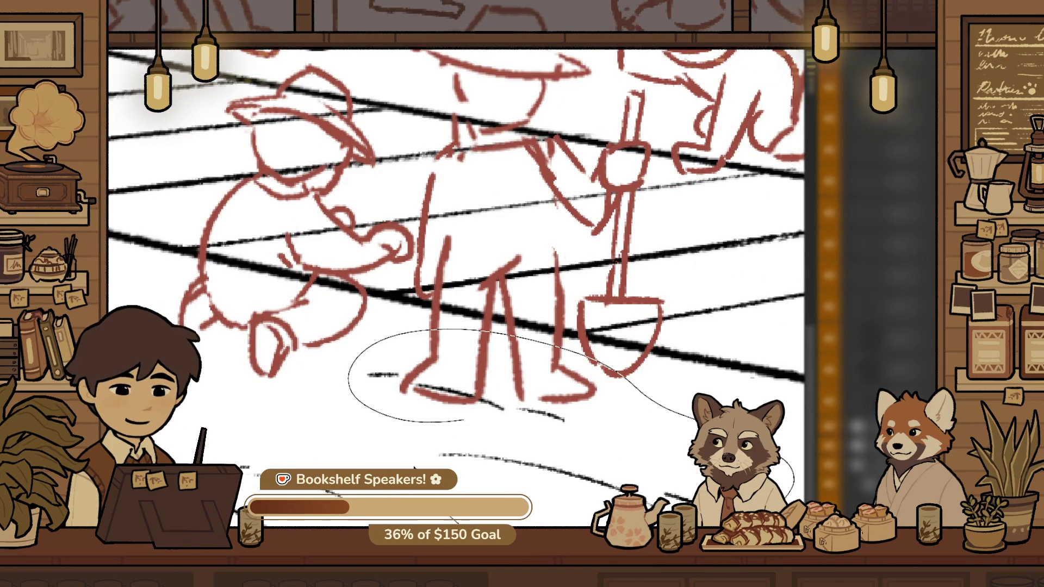
drag(414, 467, 435, 435)
drag(695, 443, 505, 428)
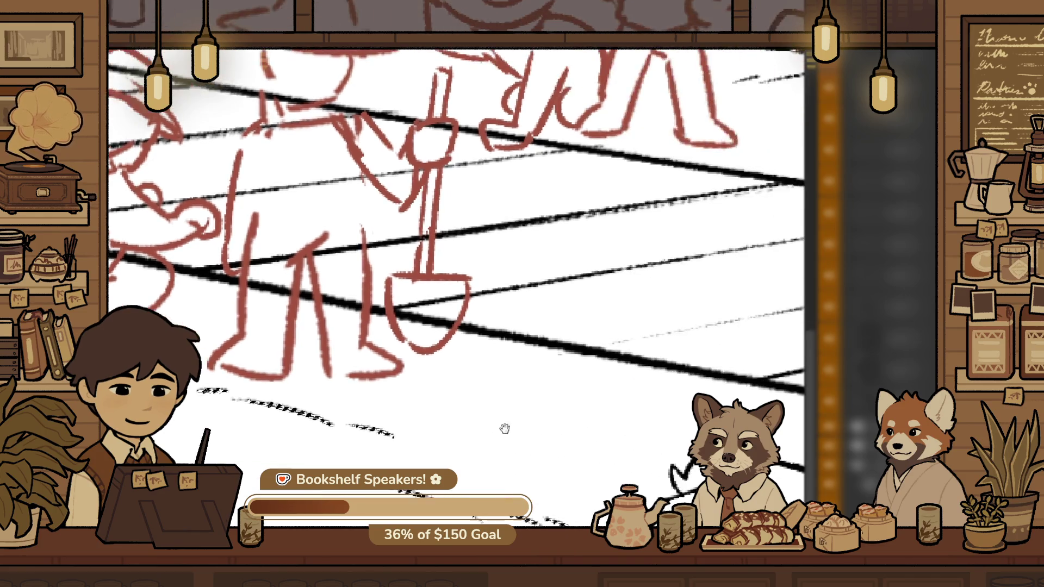
drag(292, 379, 559, 447)
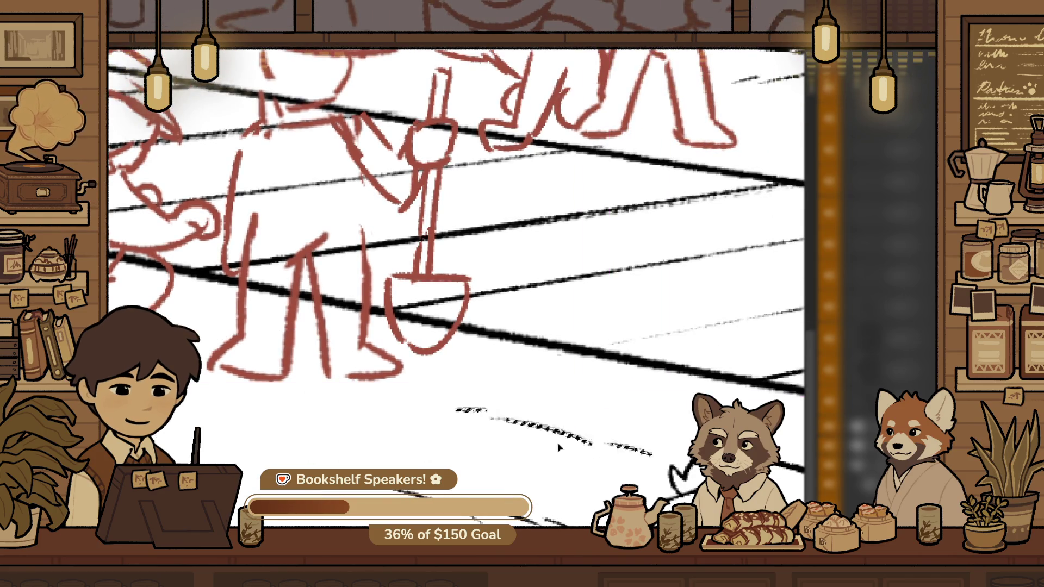
scroll(435, 456, down, 2)
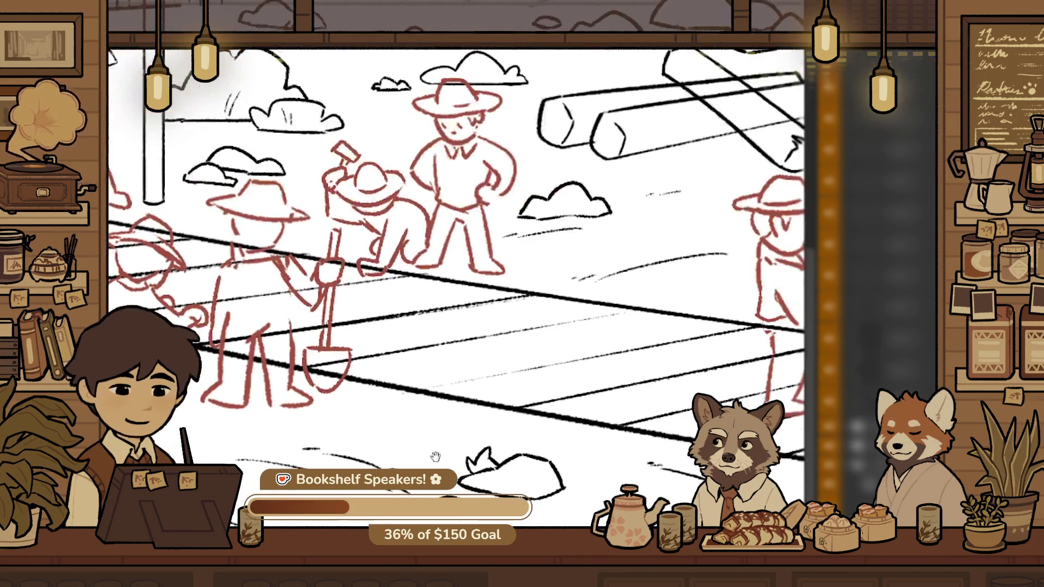
Sketch short ground-texture dashes on the ground near the red workers
scroll(418, 493, down, 3)
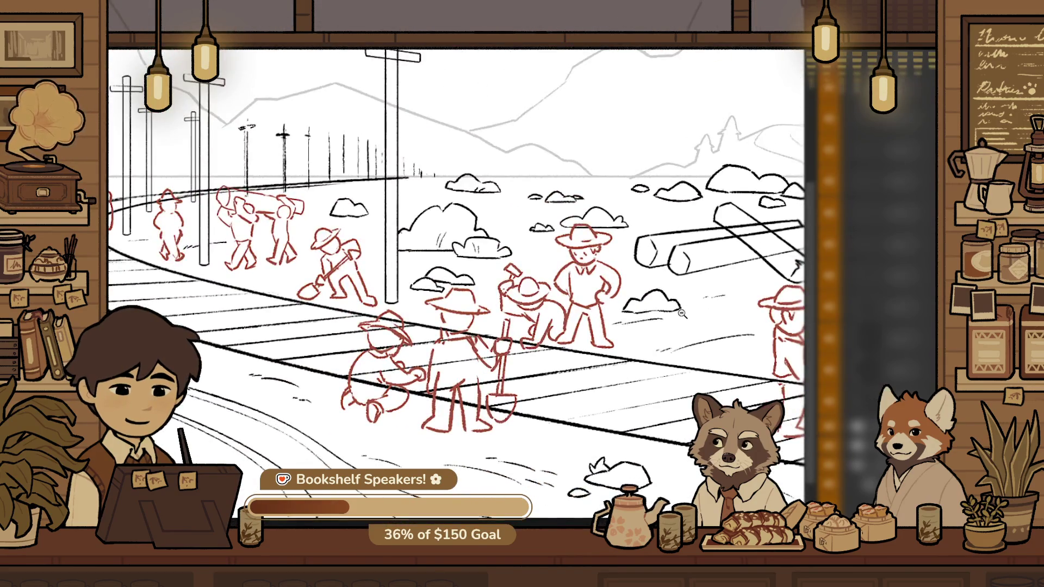
scroll(618, 335, up, 2)
scroll(622, 316, up, 3)
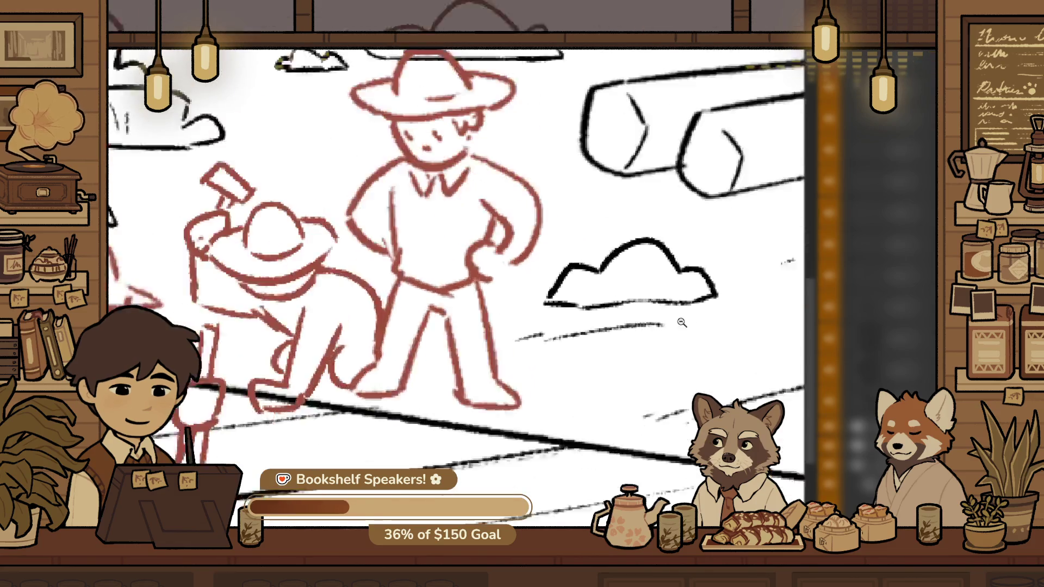
scroll(627, 423, down, 2)
drag(627, 424, 606, 459)
drag(424, 311, 475, 304)
drag(354, 286, 452, 276)
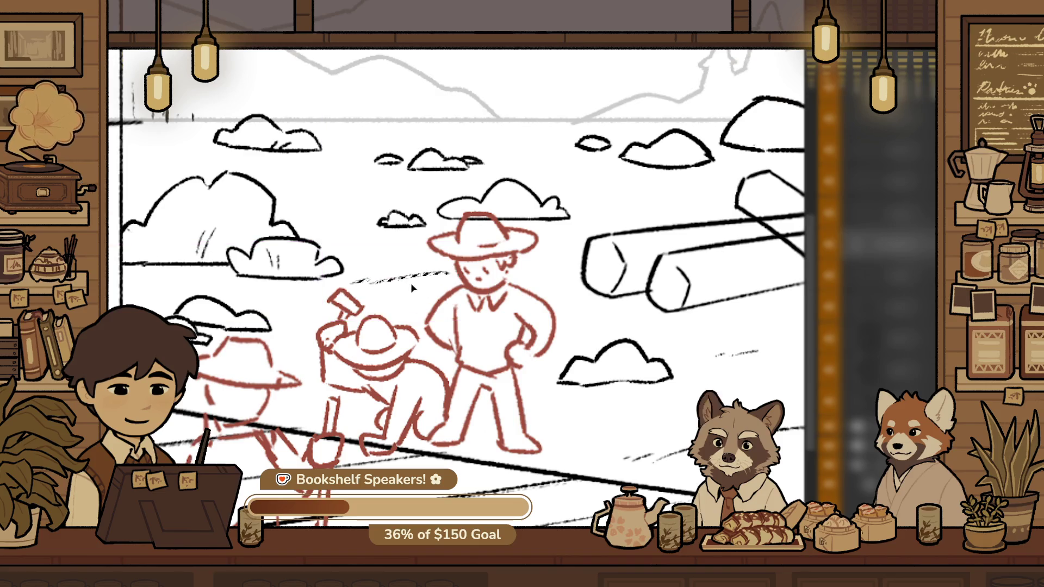
Clear the selection around the figure's legs and zoom in on the red figures by the poles
scroll(488, 256, down, 3)
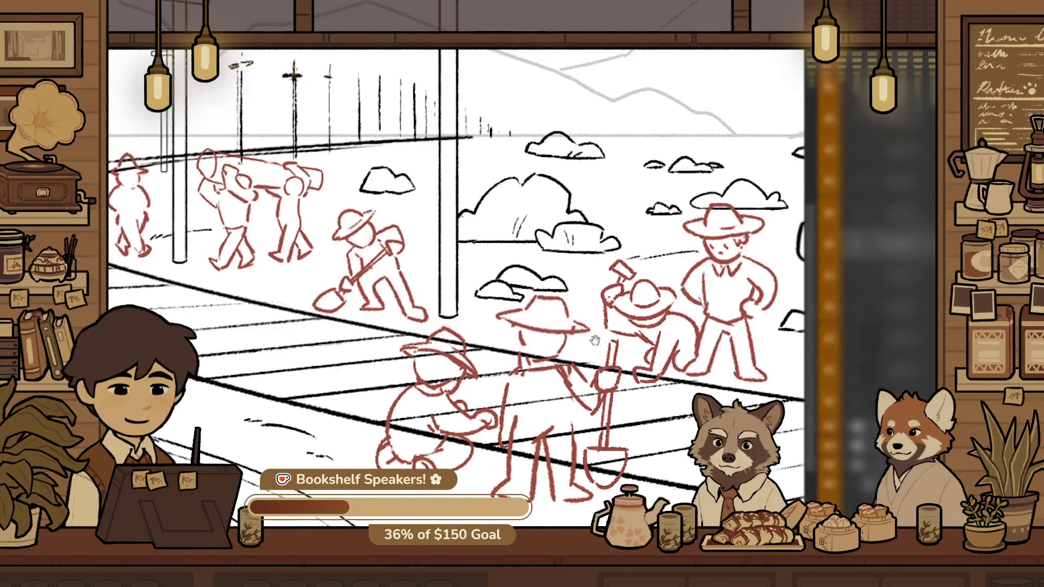
scroll(392, 277, up, 4)
scroll(387, 378, up, 4)
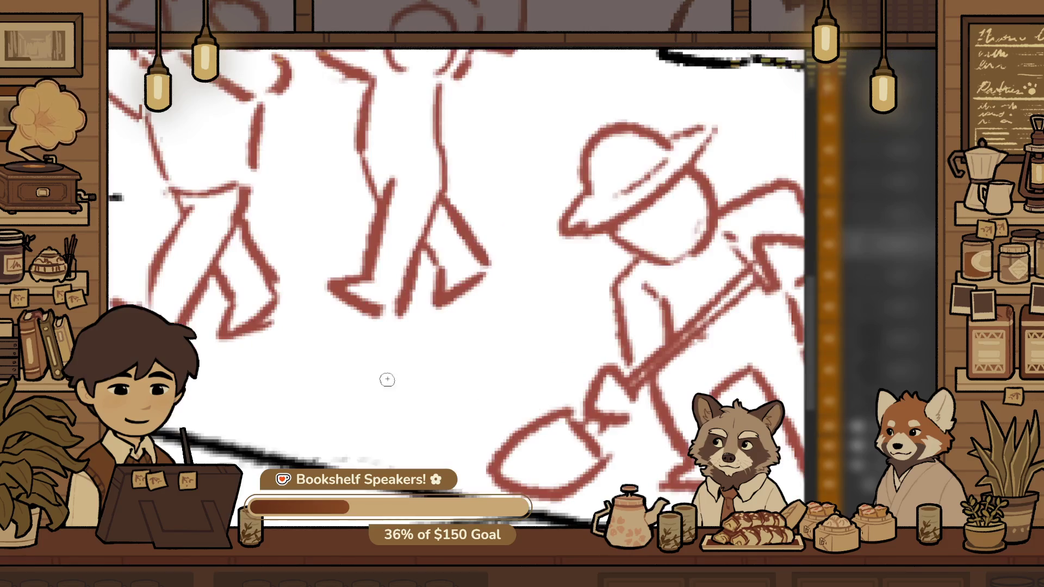
scroll(517, 394, down, 3)
scroll(300, 333, down, 2)
scroll(300, 334, up, 2)
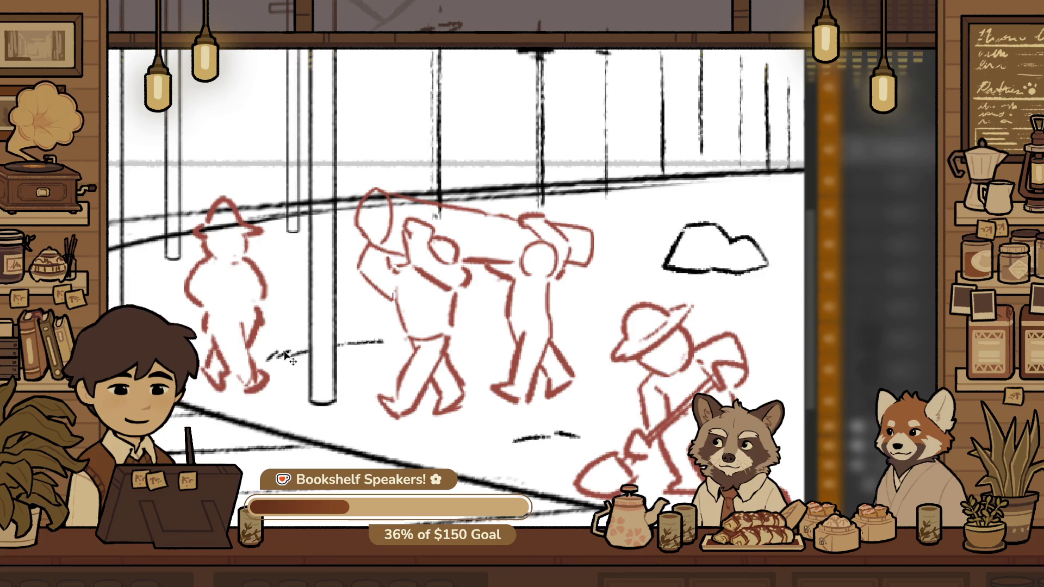
key(ctrl+d)
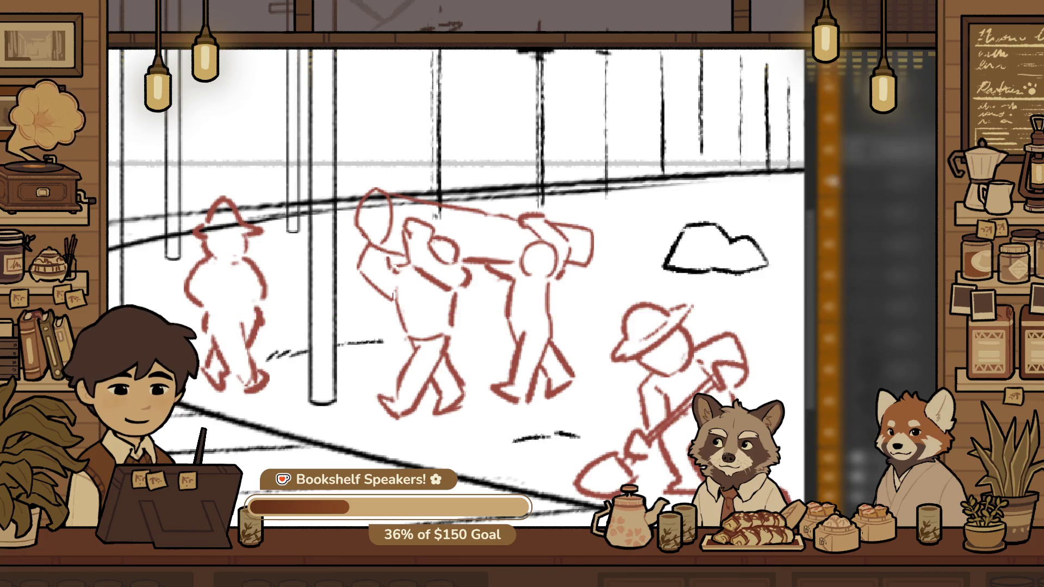
scroll(468, 370, down, 3)
scroll(469, 370, up, 1)
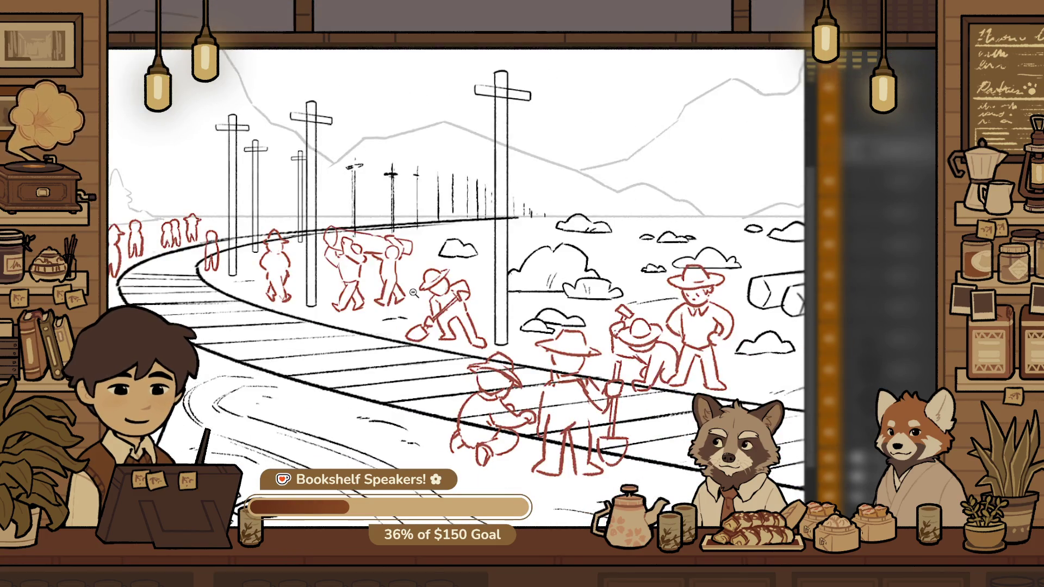
scroll(469, 369, up, 1)
drag(254, 278, 404, 230)
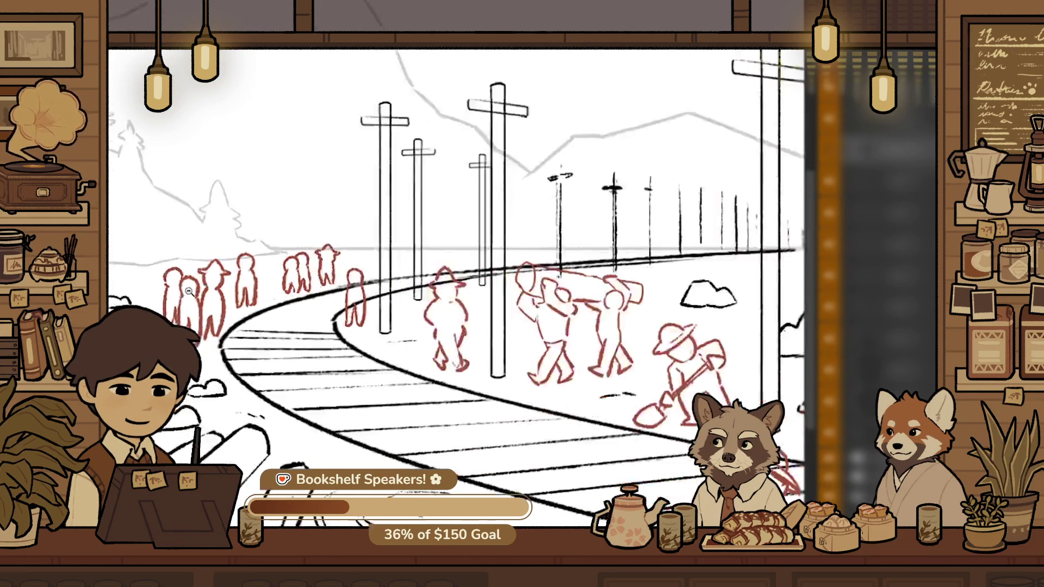
Shrink the small distant crowd figure closer to its neighbours' size, then select the leftmost crowd figure
drag(309, 286, 412, 215)
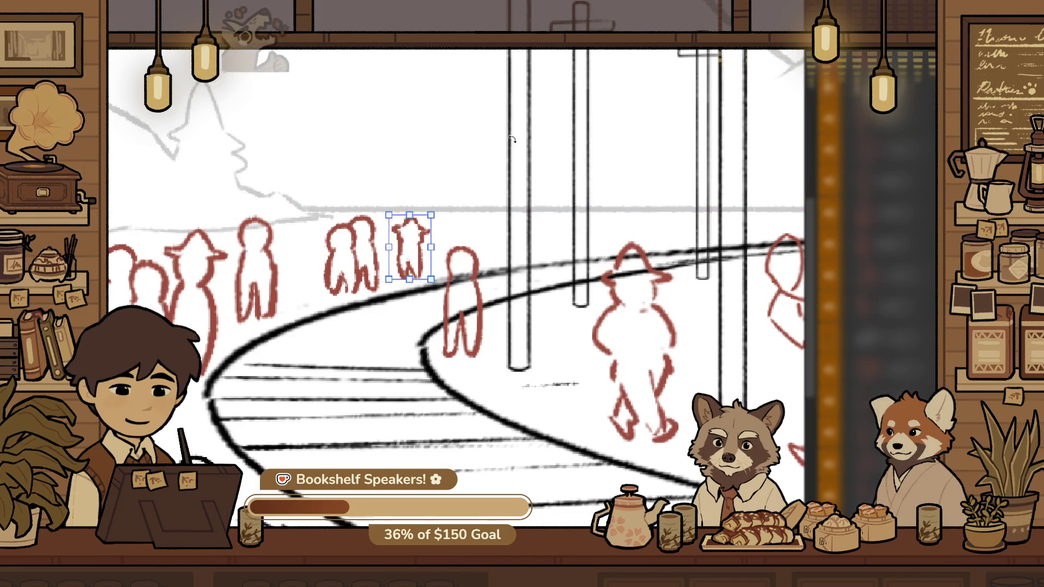
key(Return)
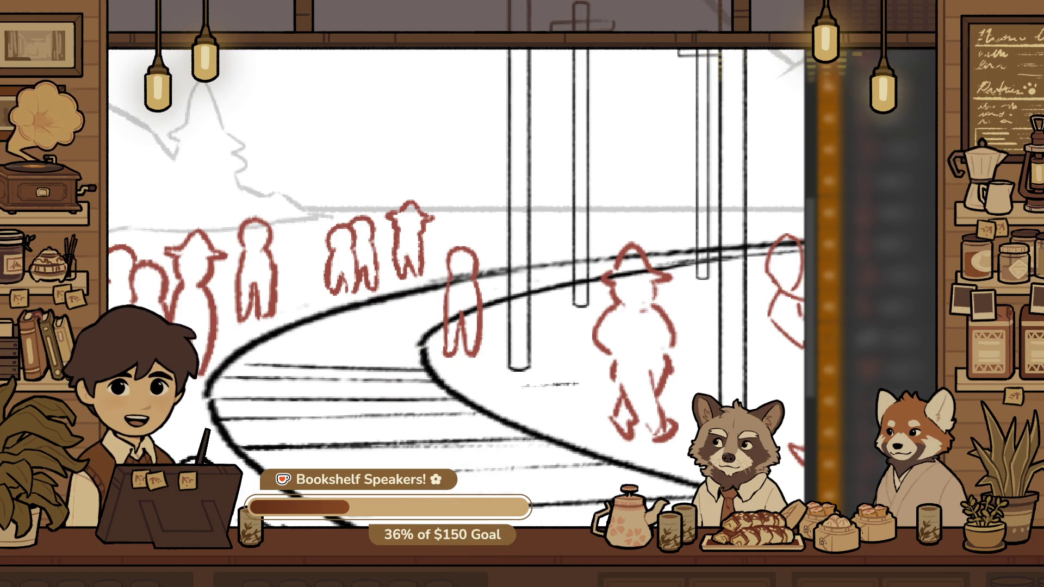
drag(394, 311, 445, 336)
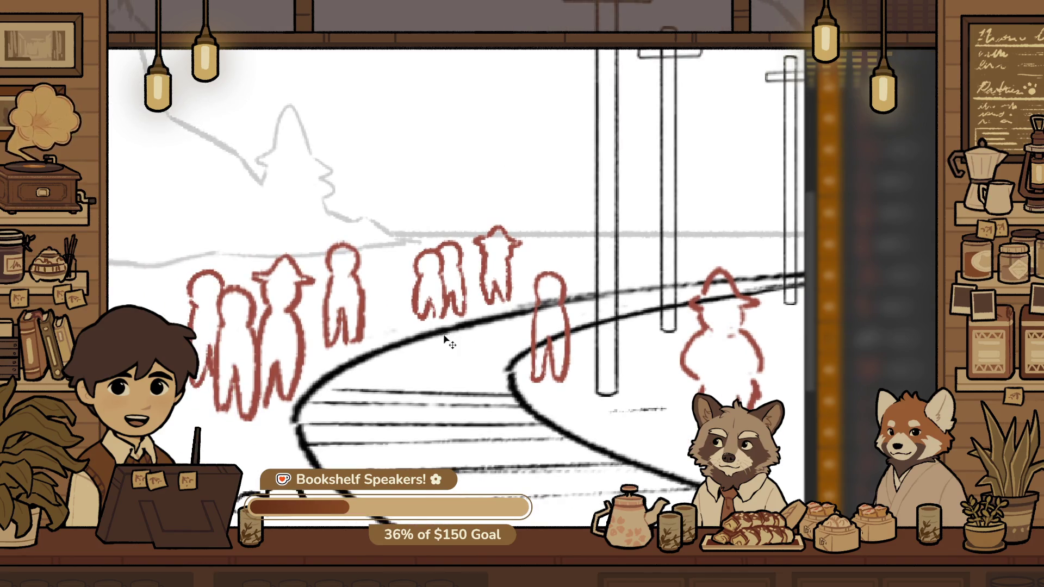
alt+click(462, 318)
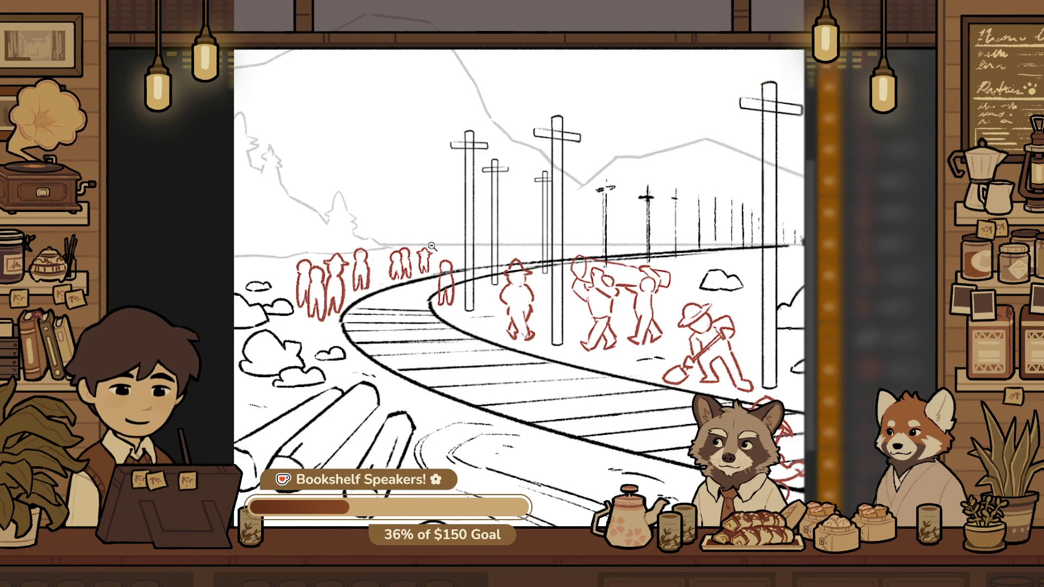
scroll(325, 302, up, 2)
scroll(324, 272, up, 3)
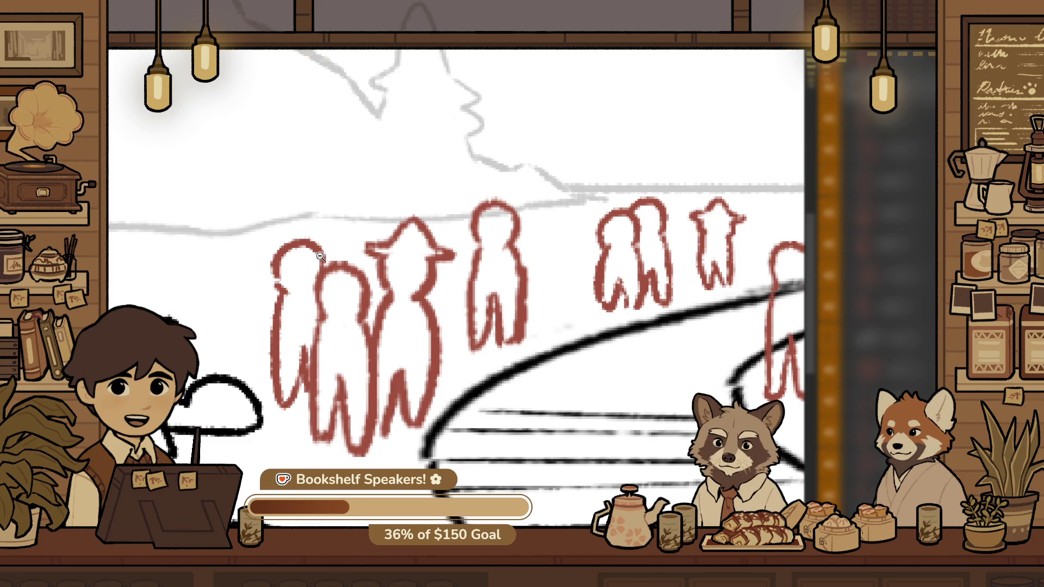
click(334, 240)
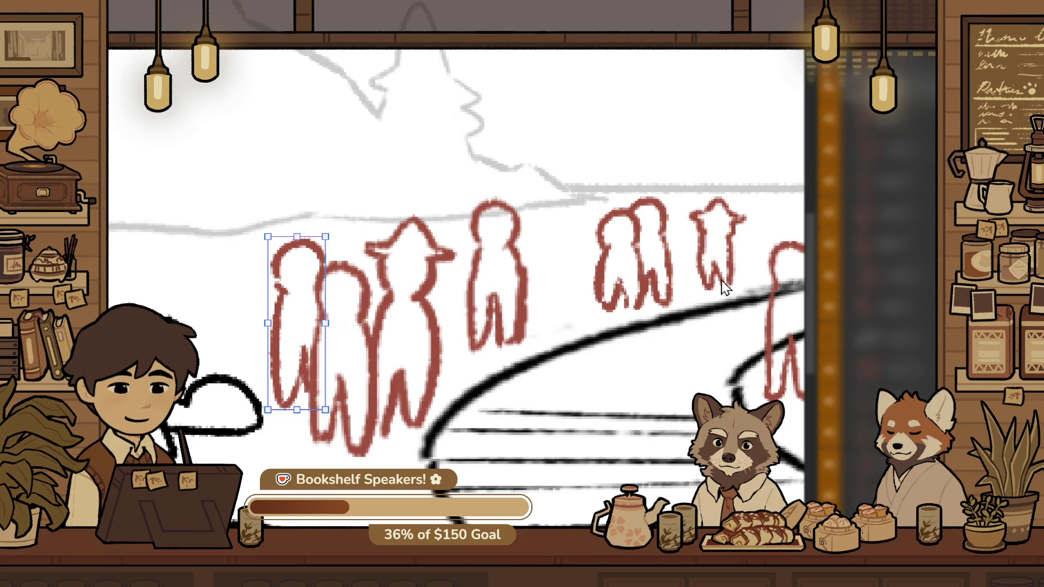
scroll(531, 307, down, 3)
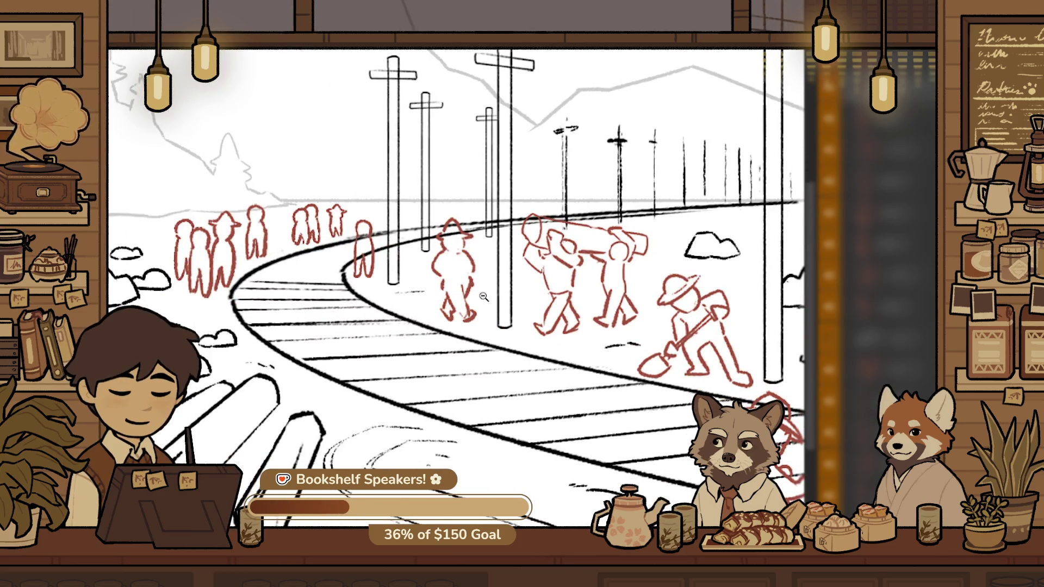
Reposition the red sketched figures, moving one figure next to the pole
scroll(532, 308, down, 1)
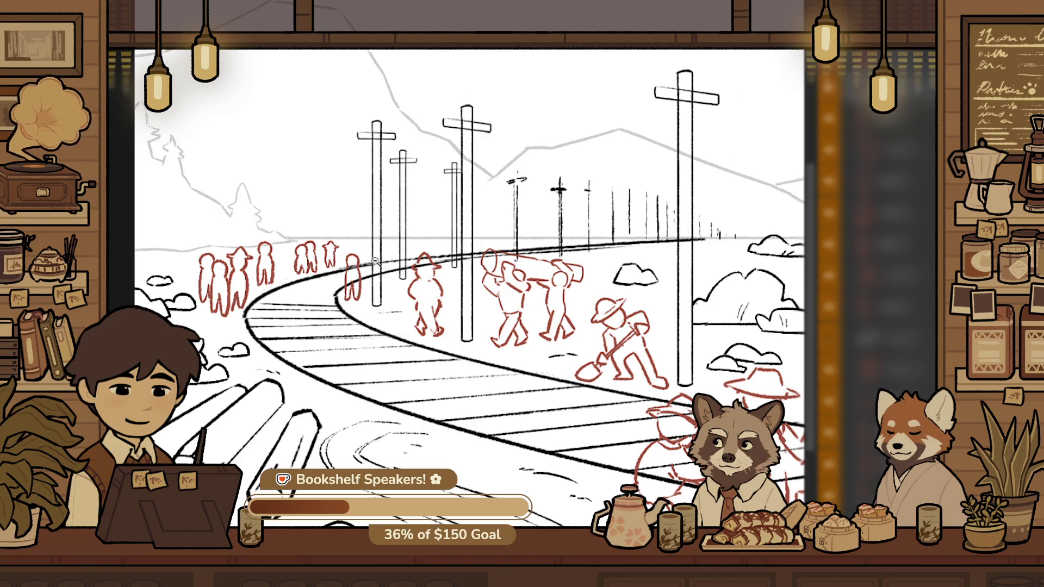
scroll(375, 261, up, 1)
scroll(375, 264, up, 3)
scroll(435, 266, down, 1)
scroll(427, 261, down, 1)
scroll(362, 299, down, 1)
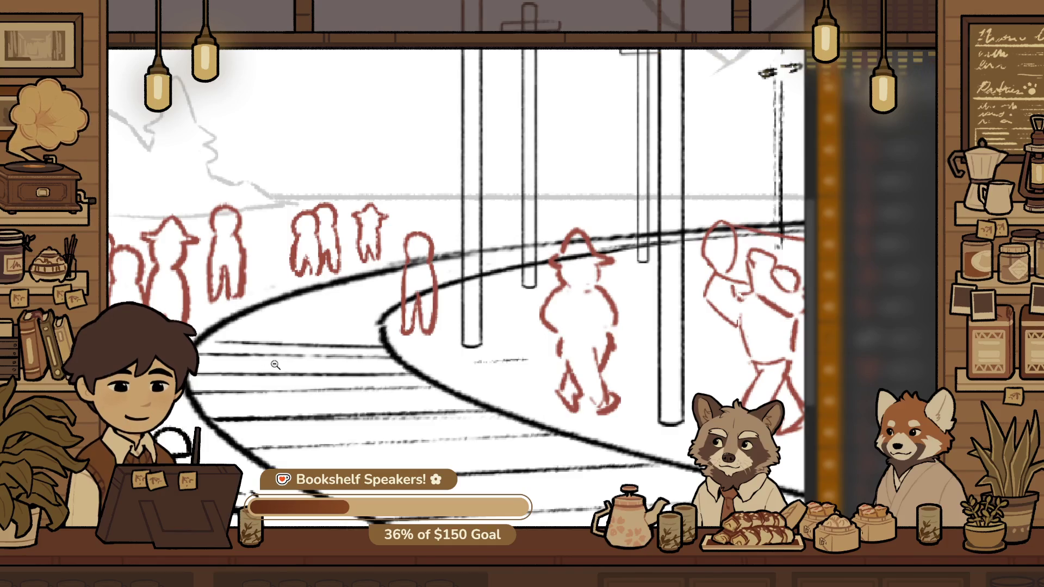
key(v)
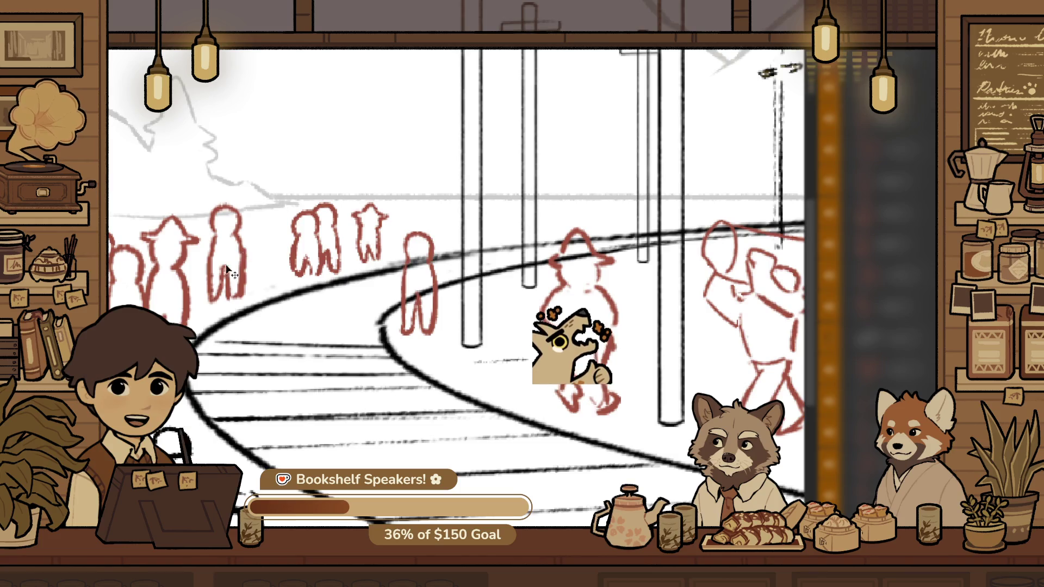
drag(337, 143, 399, 131)
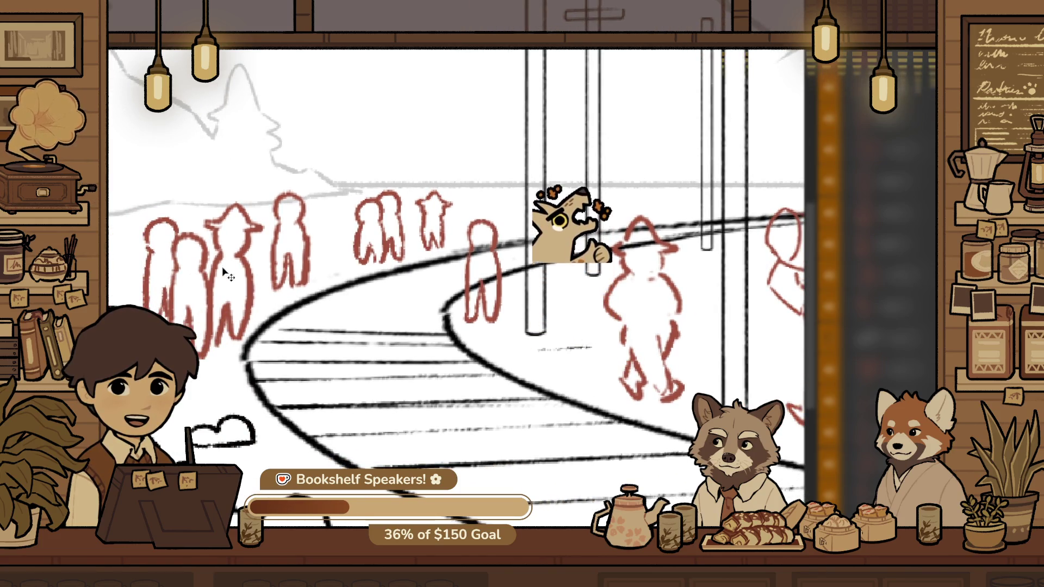
drag(253, 286, 532, 348)
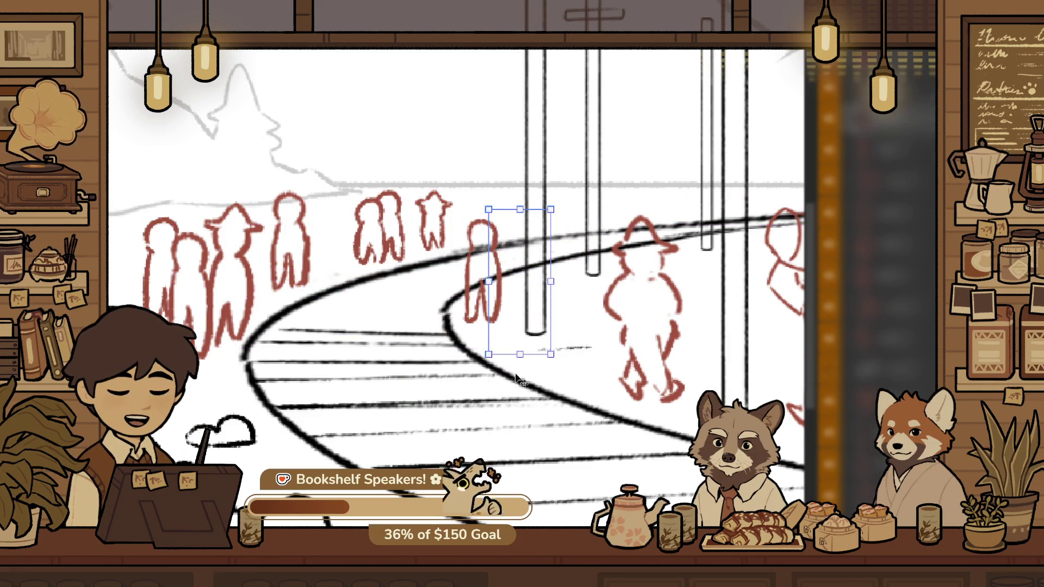
key(Return)
Move the figure beside the hat-wearing walker and enlarge it slightly
scroll(454, 268, down, 2)
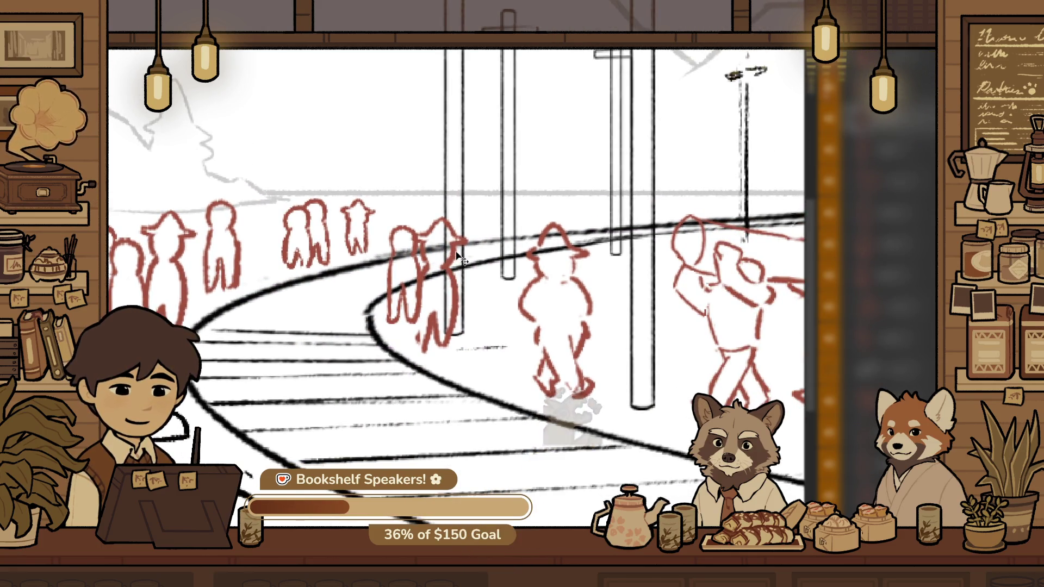
drag(454, 269, 528, 298)
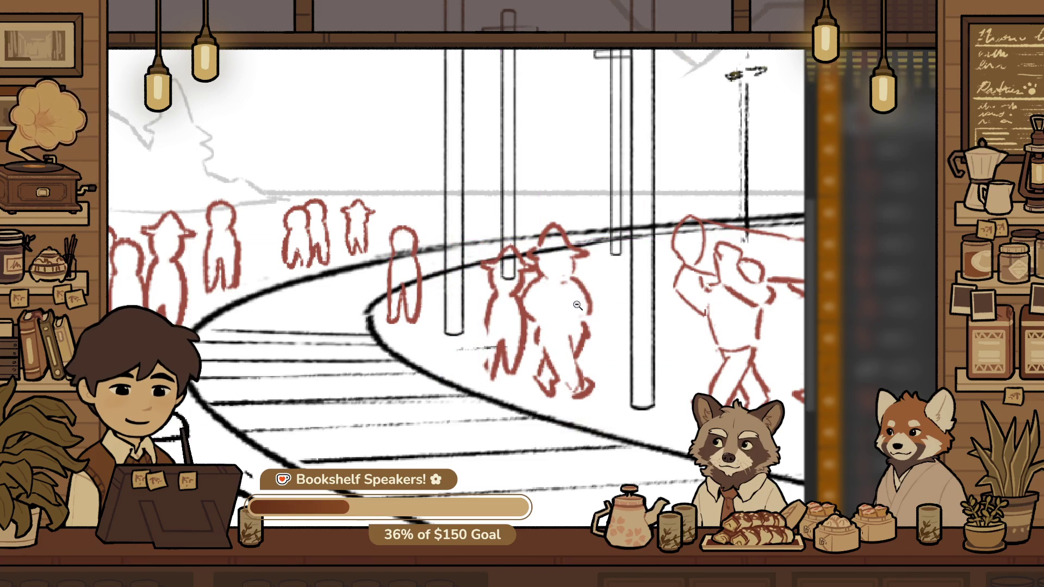
click(514, 254)
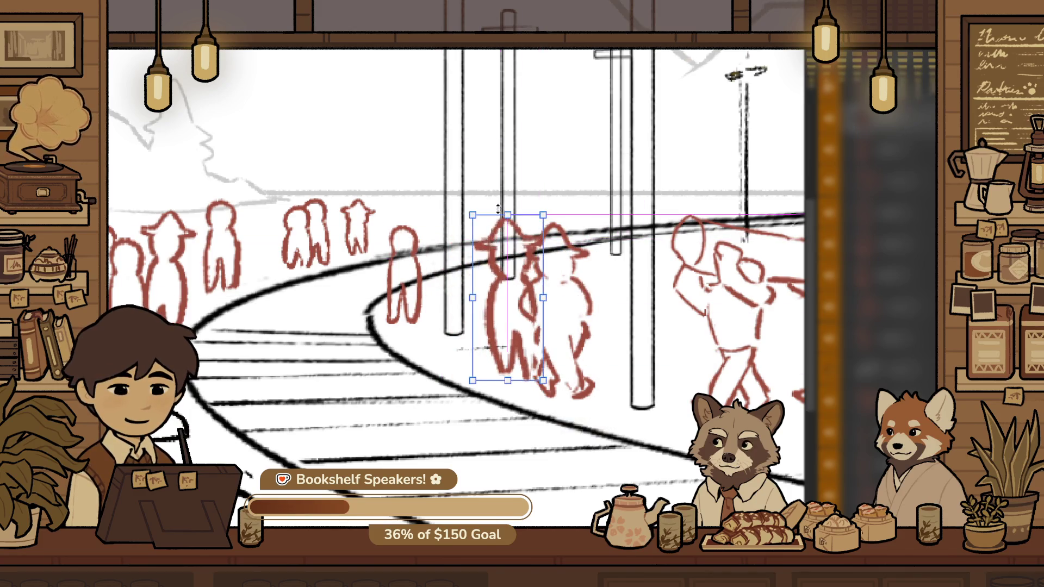
drag(513, 254, 506, 289)
key(Return)
Erase the overlapping outline on the figure's leg, undoing the stray stroke
click(519, 315)
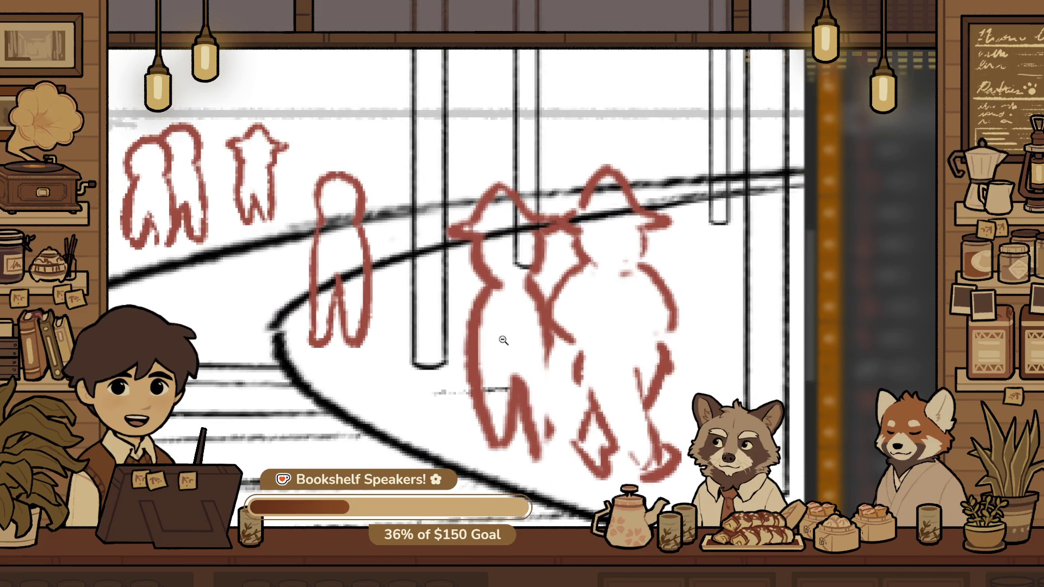
drag(456, 312, 501, 345)
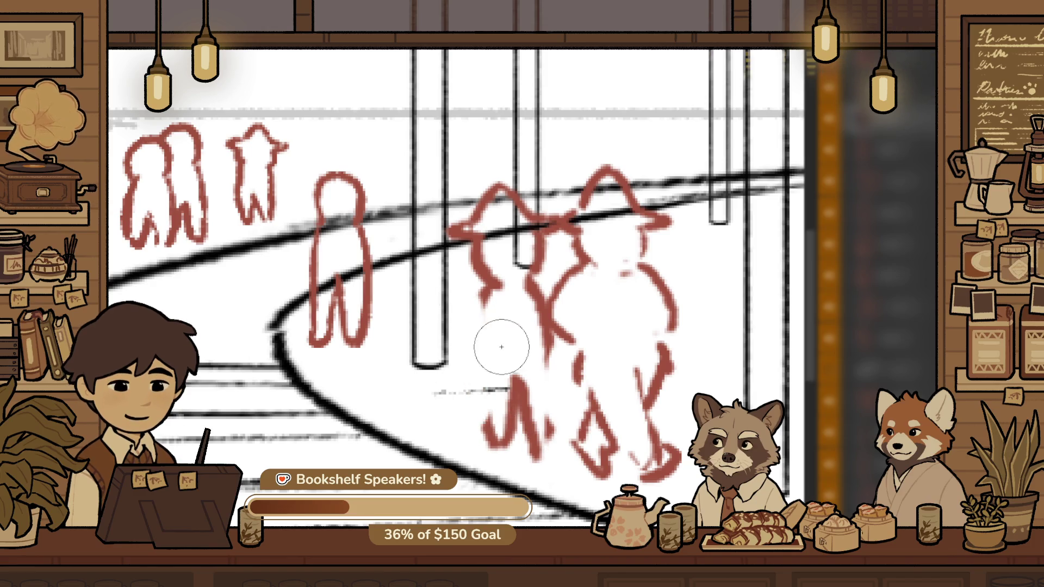
drag(564, 431, 545, 260)
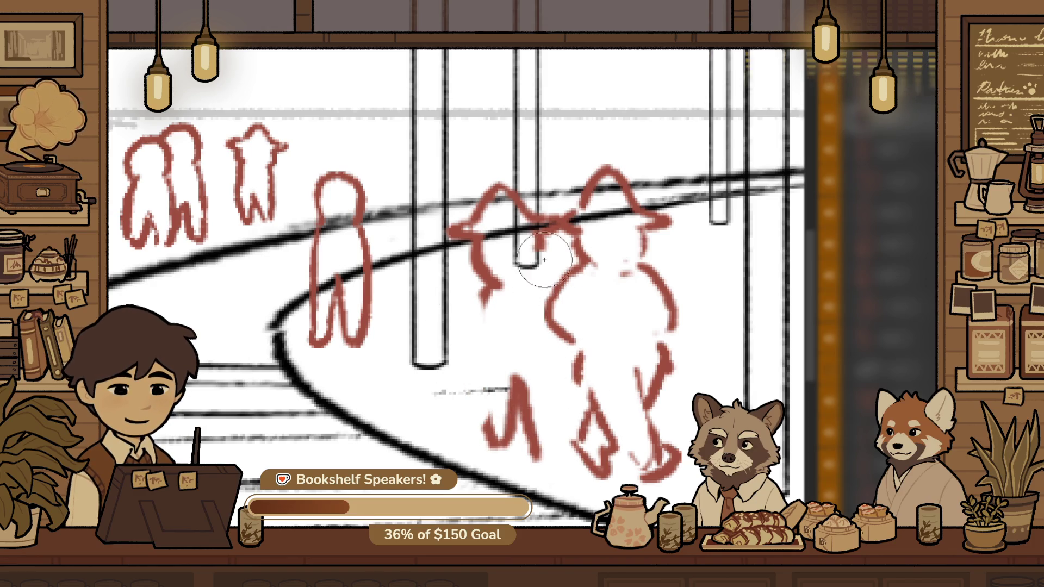
key(ctrl+z)
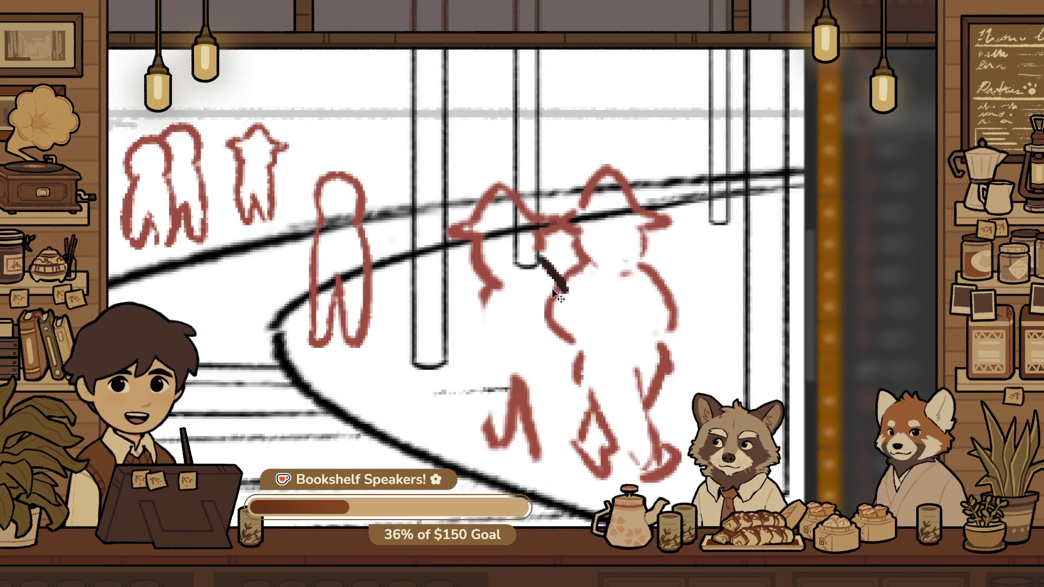
scroll(475, 344, down, 3)
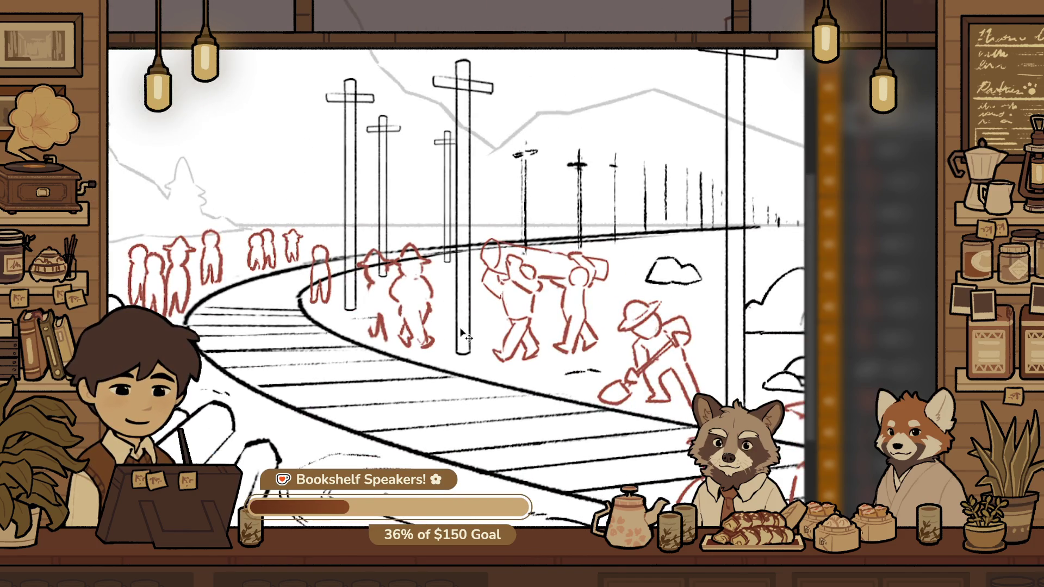
Restore the removed outline and shrink the hat-wearing walker slightly
key(ctrl+z)
key(ctrl+z)
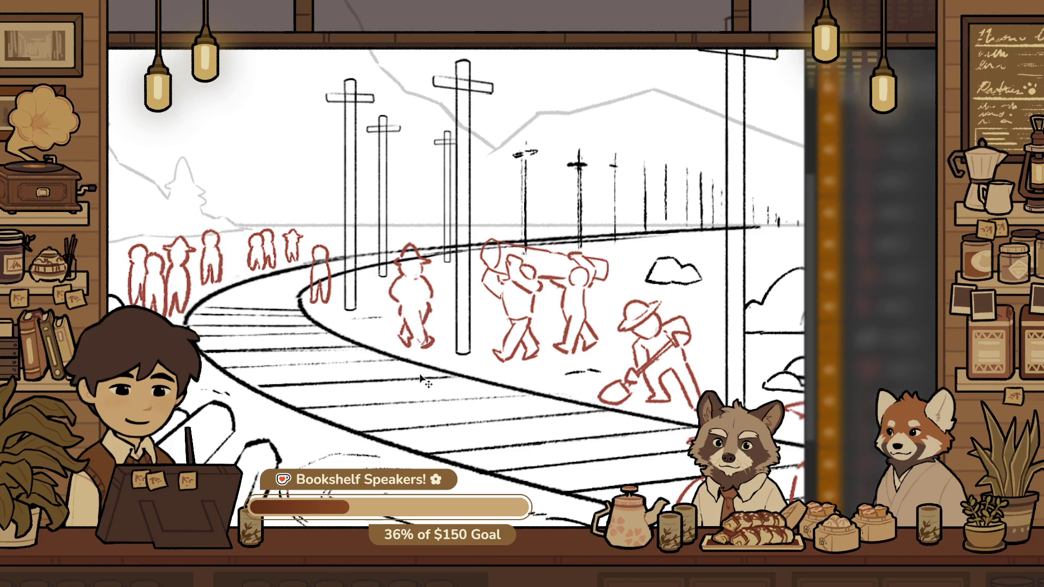
scroll(493, 307, down, 2)
scroll(481, 268, up, 2)
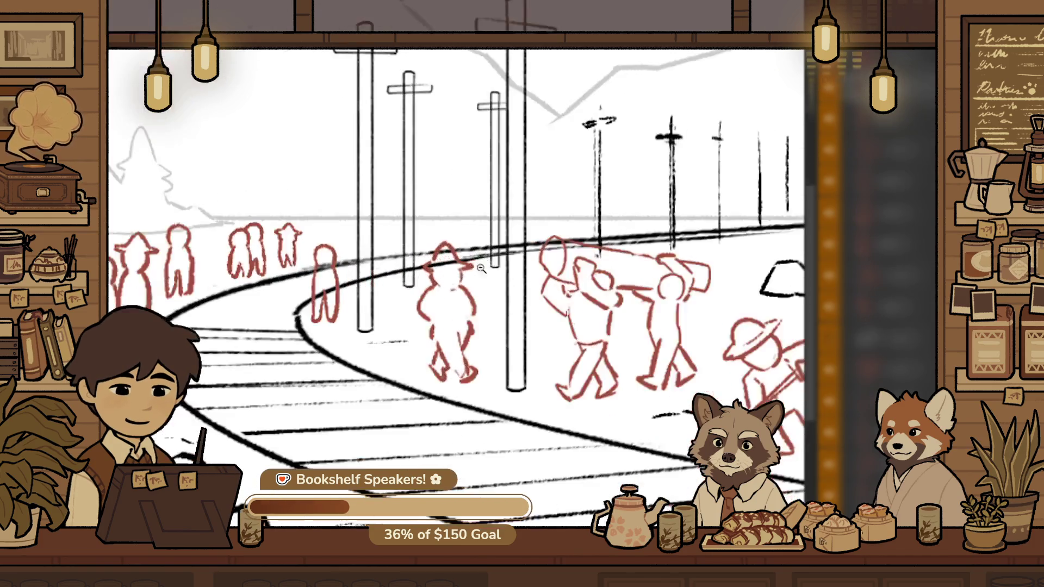
mouse_move(478, 241)
mouse_down()
mouse_move(478, 264)
mouse_move(445, 282)
mouse_up()
key(Return)
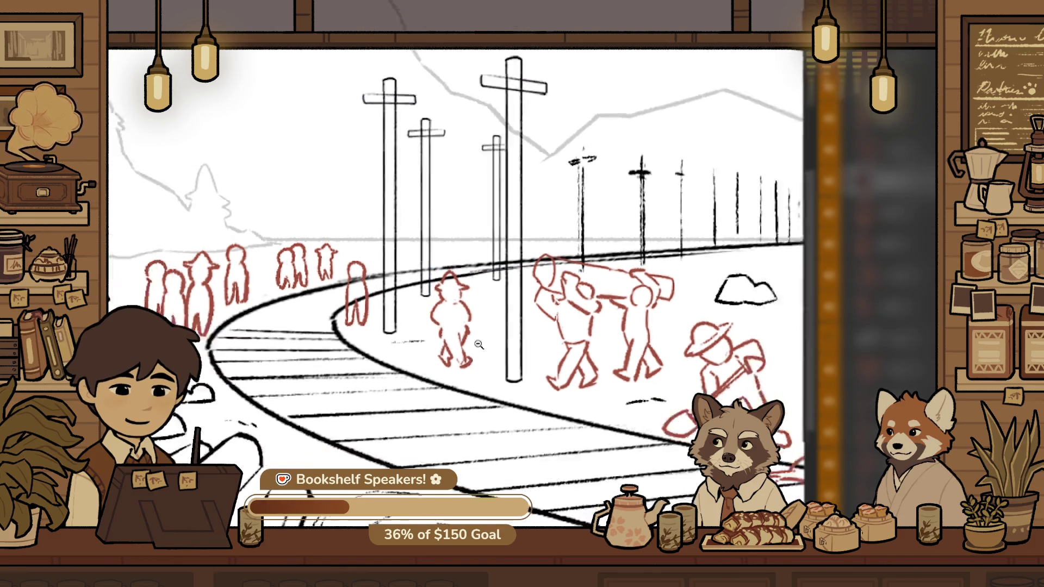
Pan to the logs and foreground workers and mirror the canvas view horizontally
scroll(536, 403, down, 5)
drag(536, 402, 420, 325)
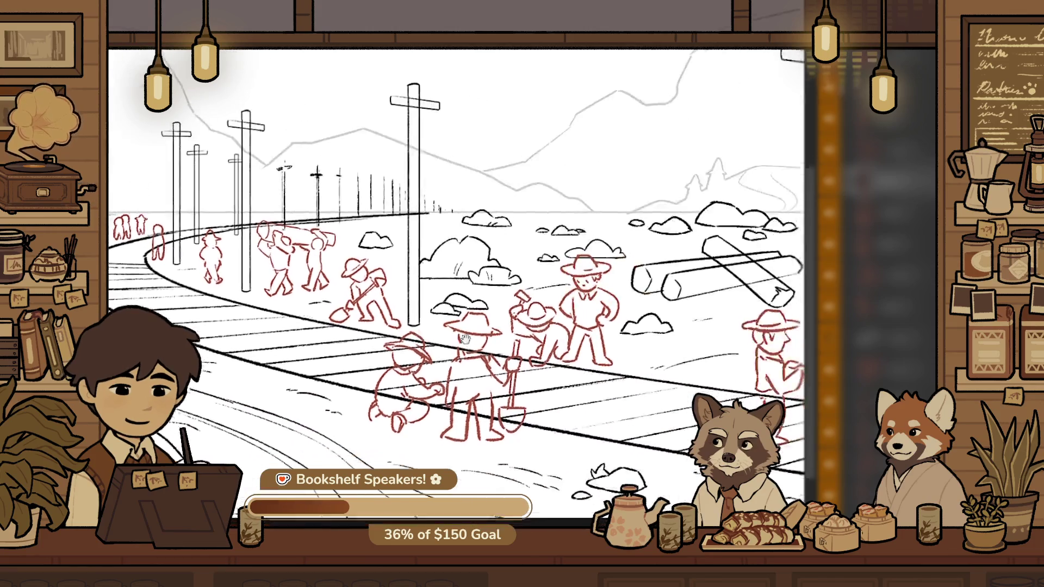
scroll(419, 325, down, 3)
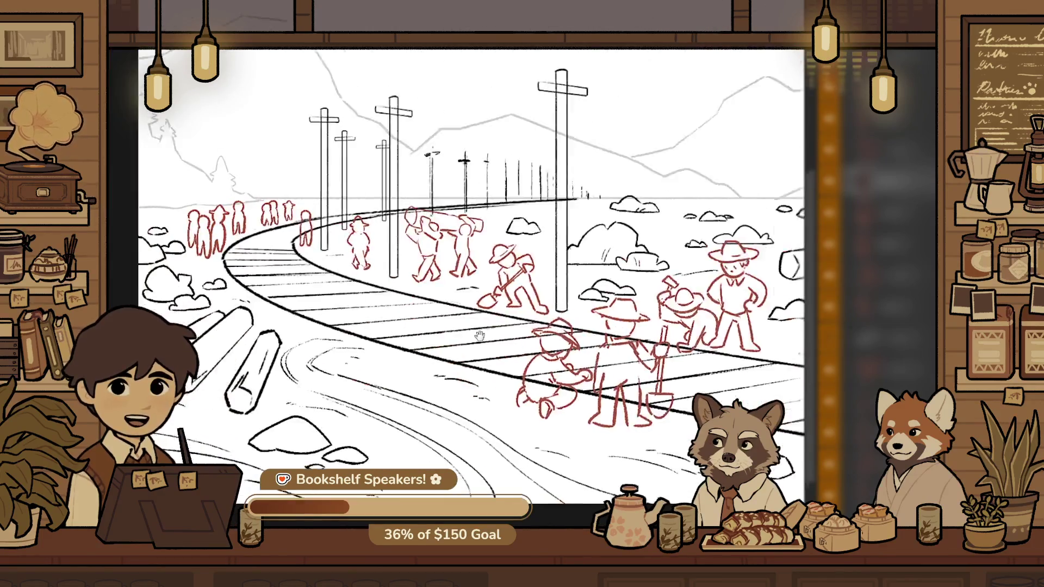
scroll(509, 325, up, 3)
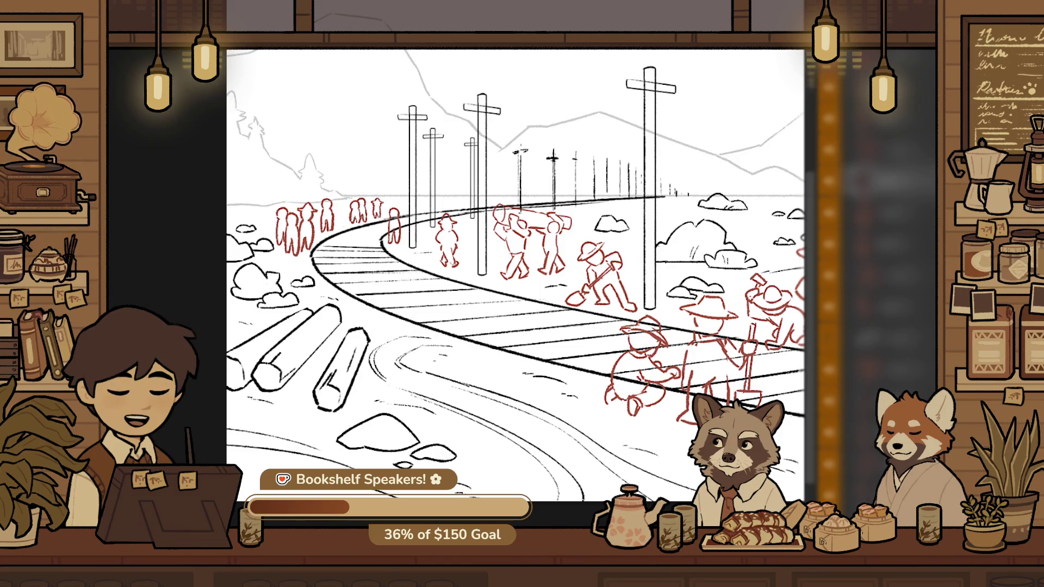
scroll(543, 273, down, 2)
scroll(454, 248, up, 2)
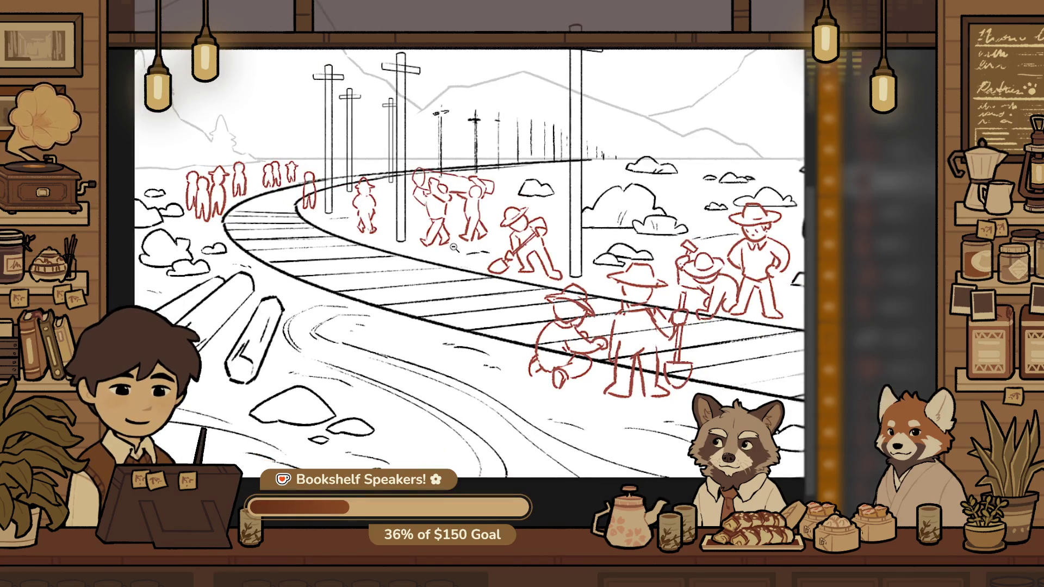
scroll(454, 248, up, 2)
drag(560, 443, 653, 447)
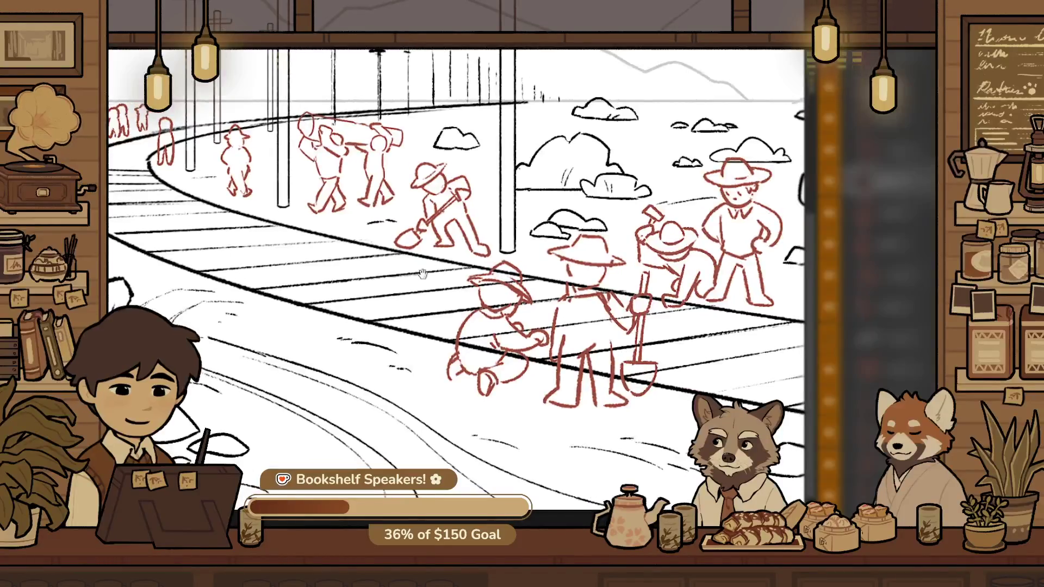
key(m)
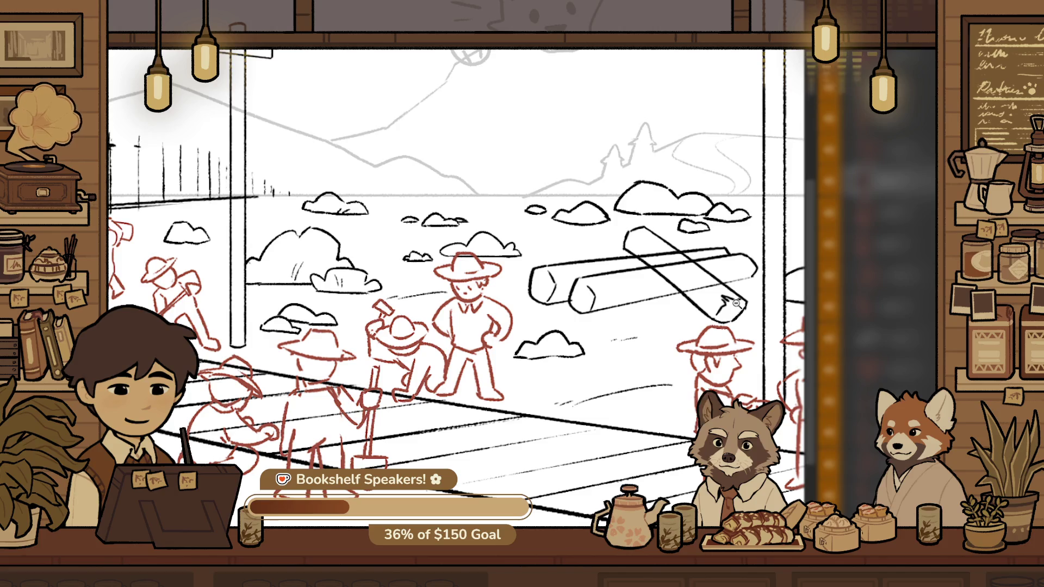
drag(735, 303, 658, 191)
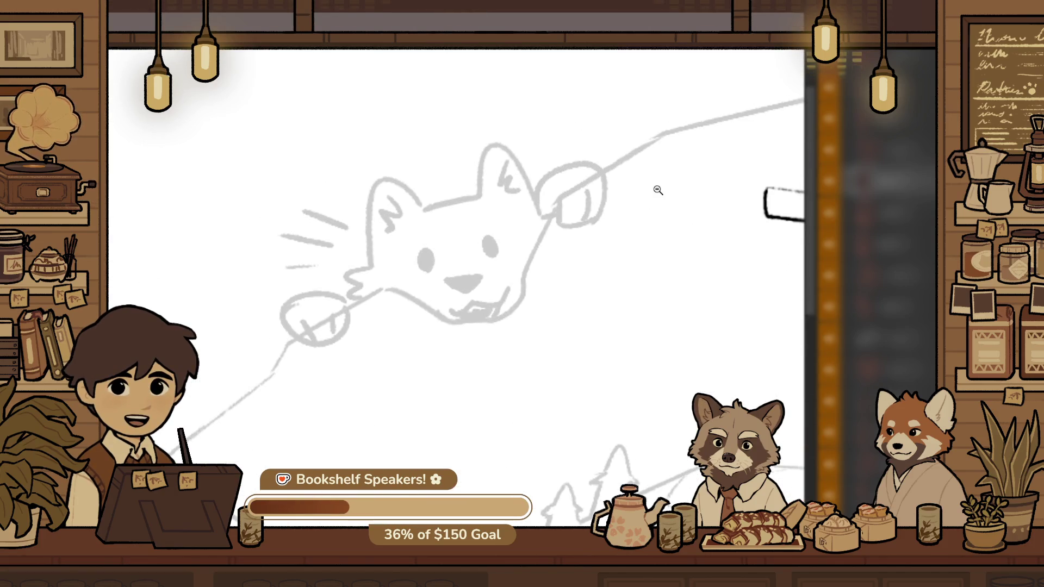
drag(410, 256, 532, 264)
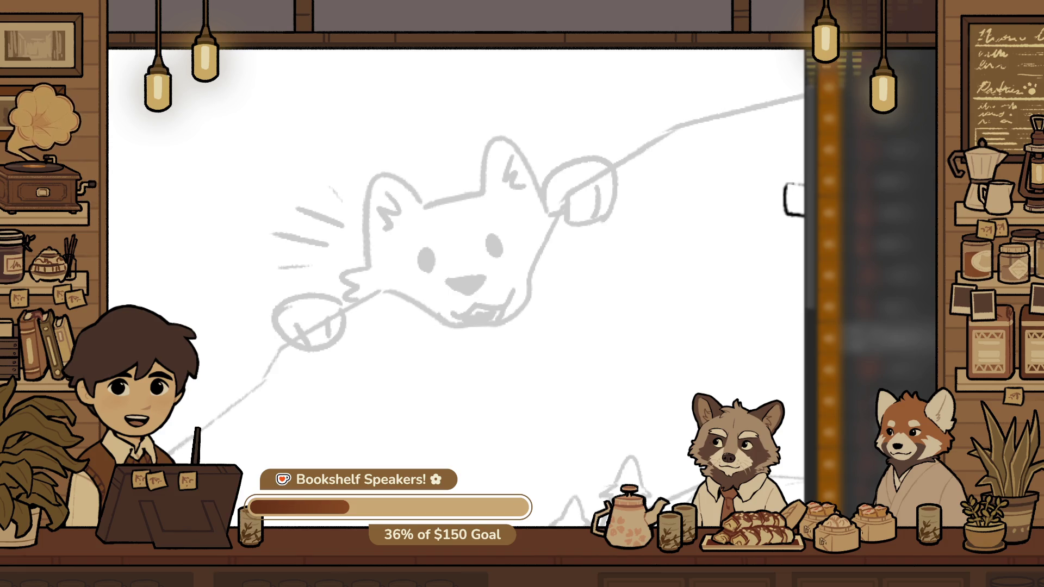
drag(543, 384, 574, 415)
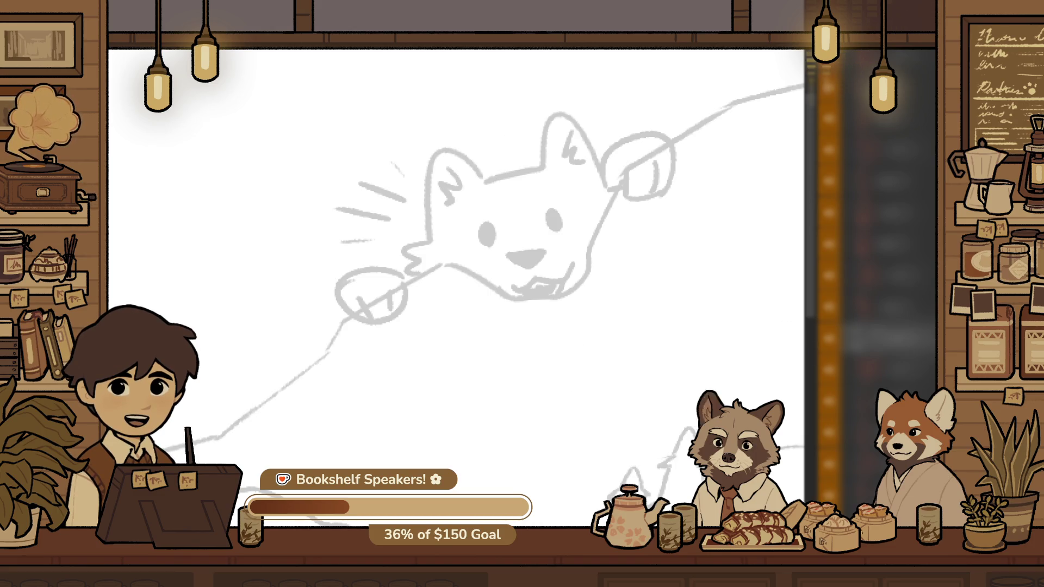
click(547, 169)
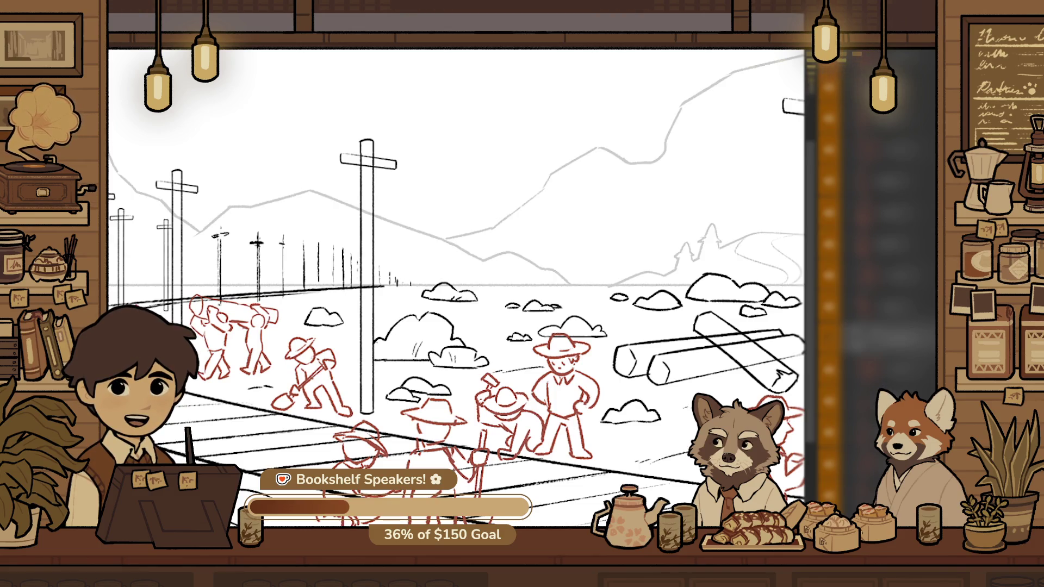
Zoom out to the whole railway scene, flip the view horizontally, and zoom in on the distant workers
drag(499, 309, 513, 325)
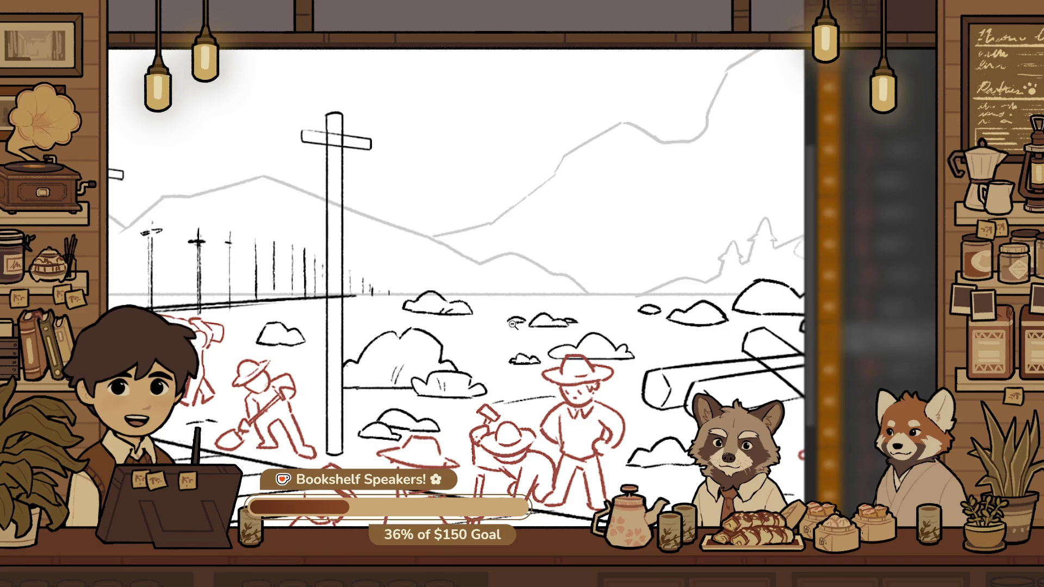
mouse_move(513, 324)
mouse_down()
mouse_move(533, 444)
mouse_move(442, 429)
mouse_up()
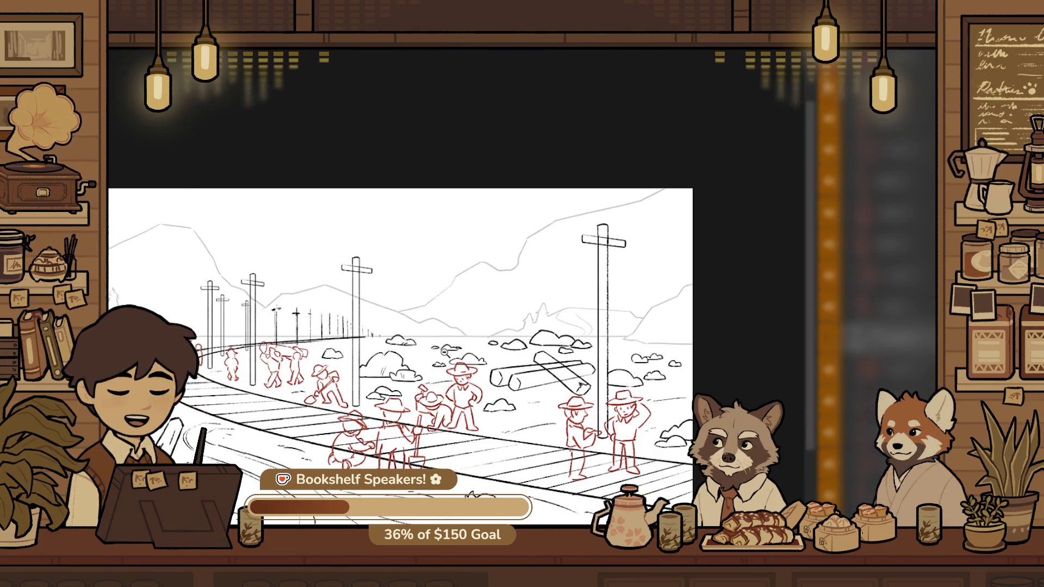
drag(532, 340, 571, 405)
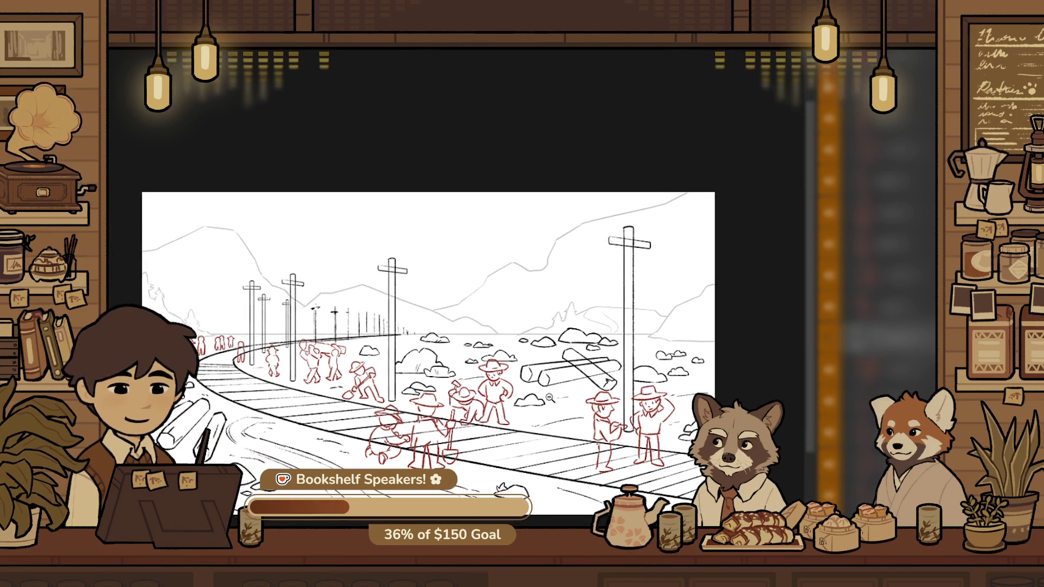
key(h)
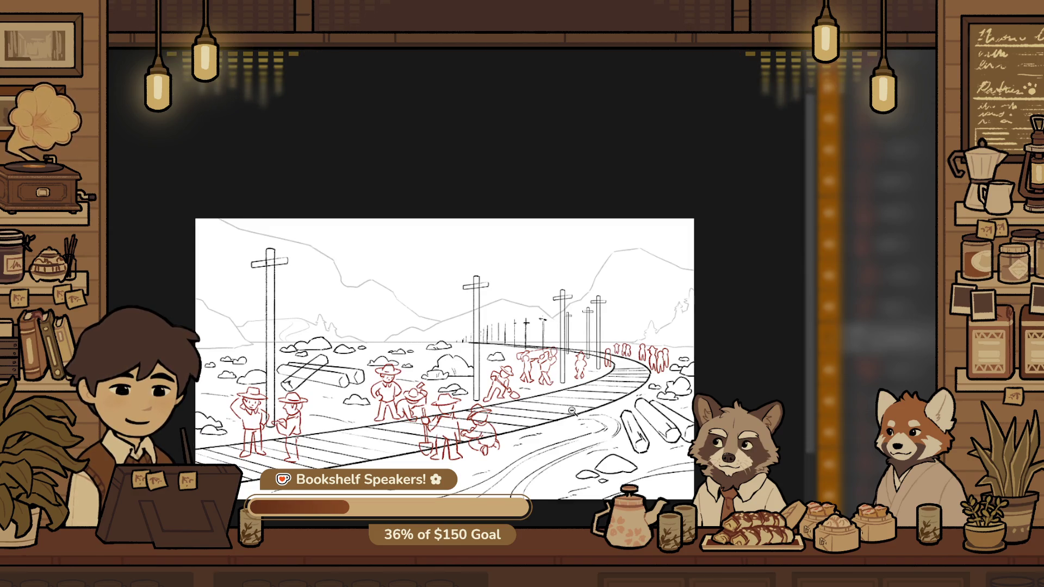
click(457, 398)
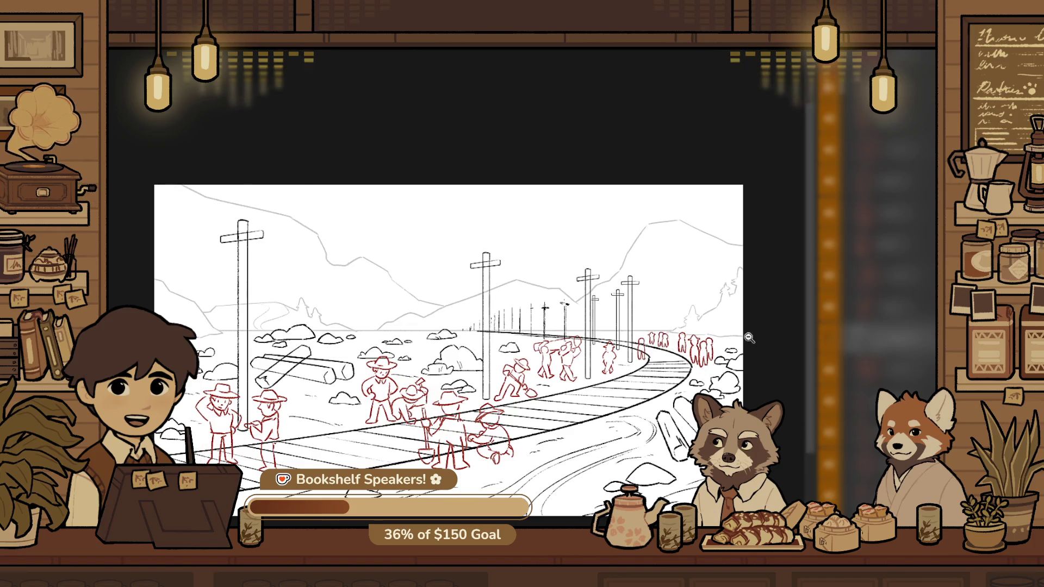
drag(750, 338, 781, 355)
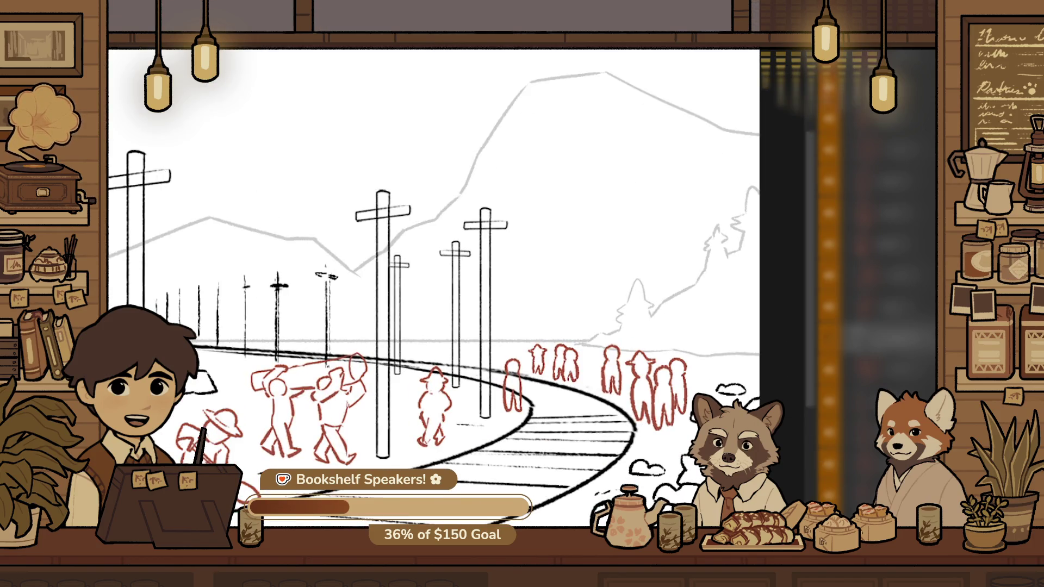
Sketch black rock strokes beside the walking figure, undoing the misplaced ones
scroll(357, 373, up, 3)
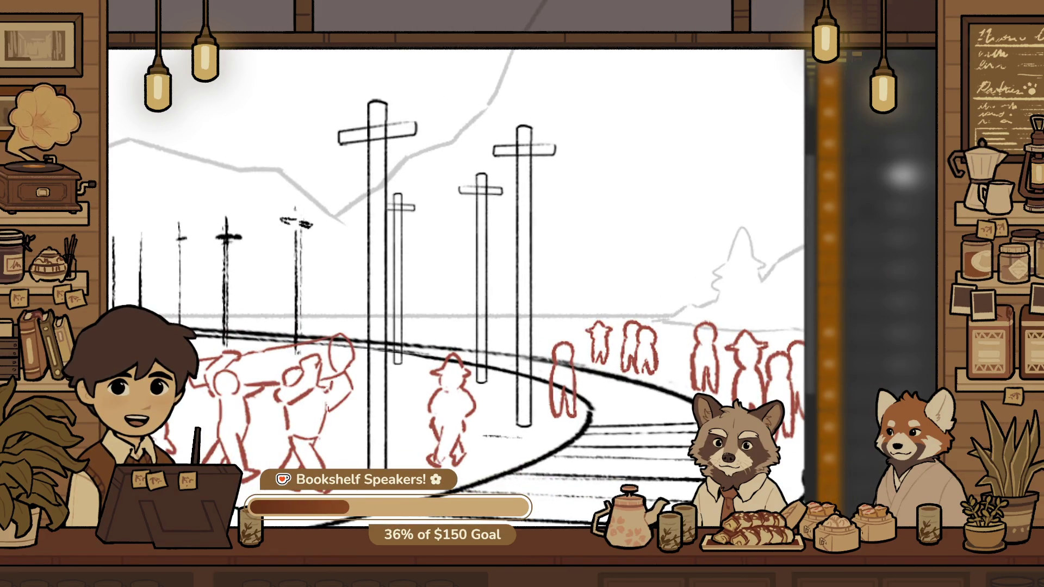
scroll(513, 385, up, 5)
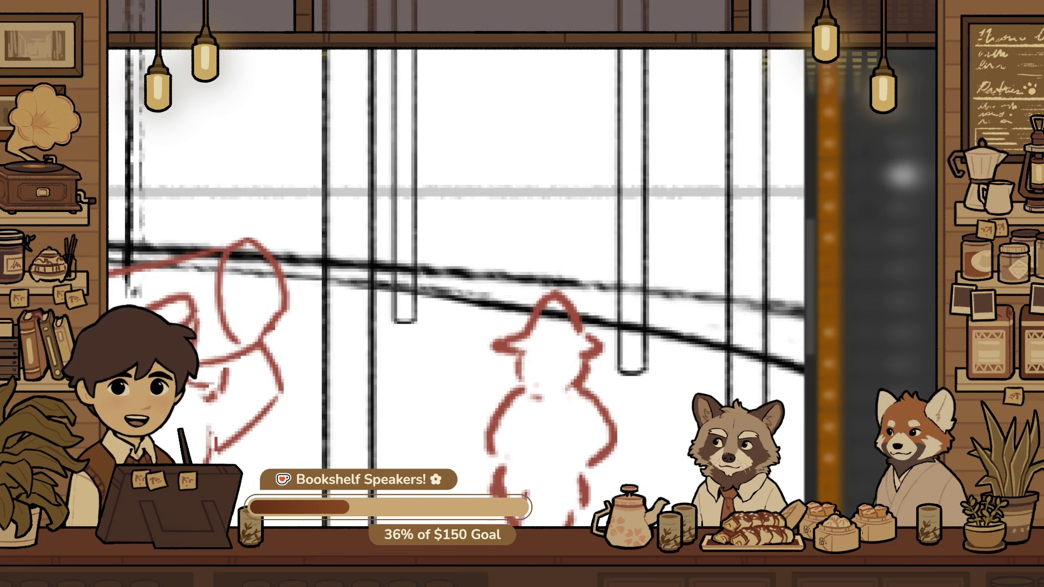
drag(361, 432, 453, 436)
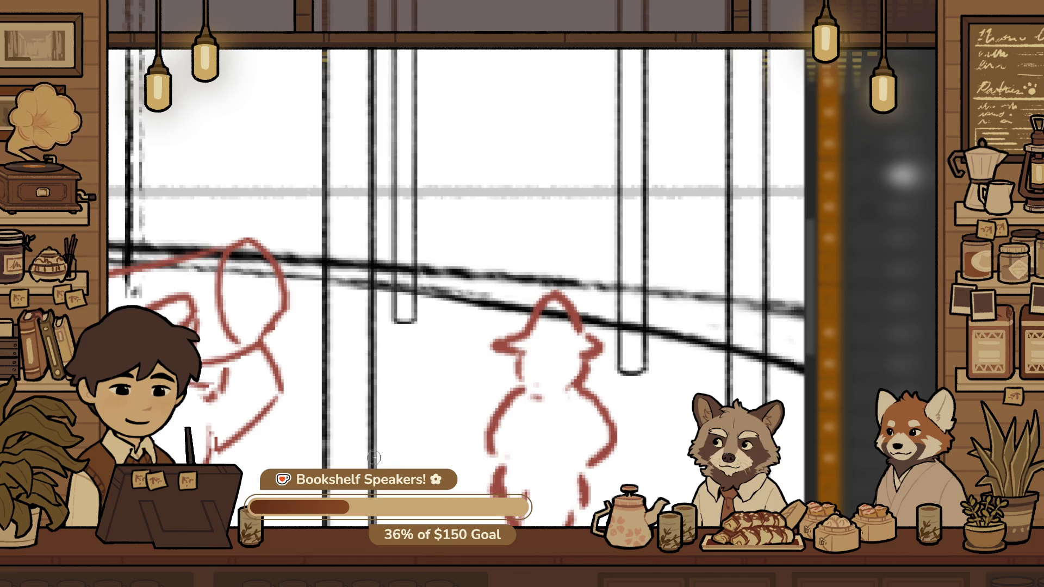
key(ctrl+z)
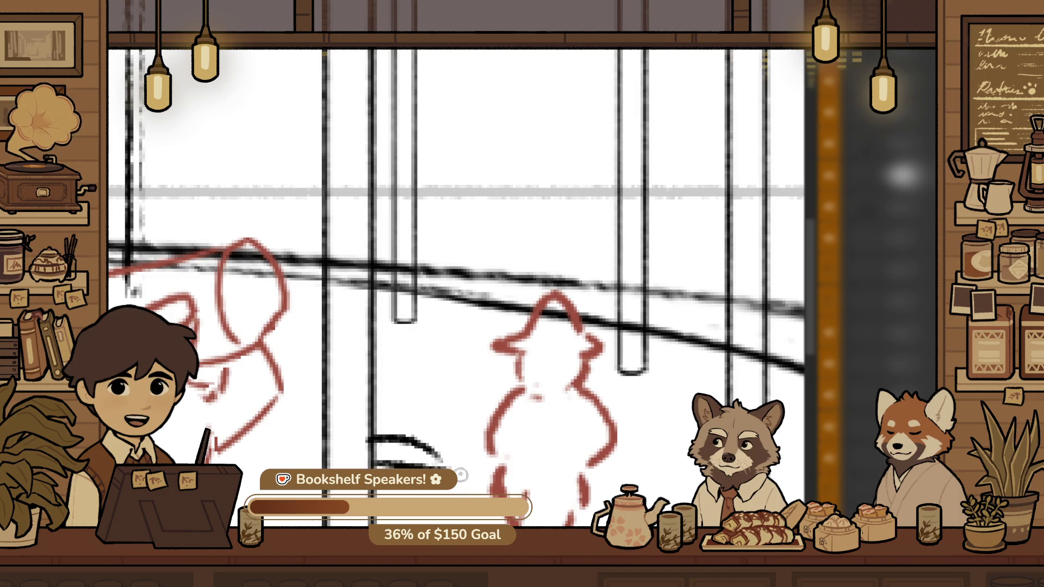
mouse_move(451, 467)
mouse_down()
mouse_move(375, 462)
mouse_move(435, 461)
mouse_up()
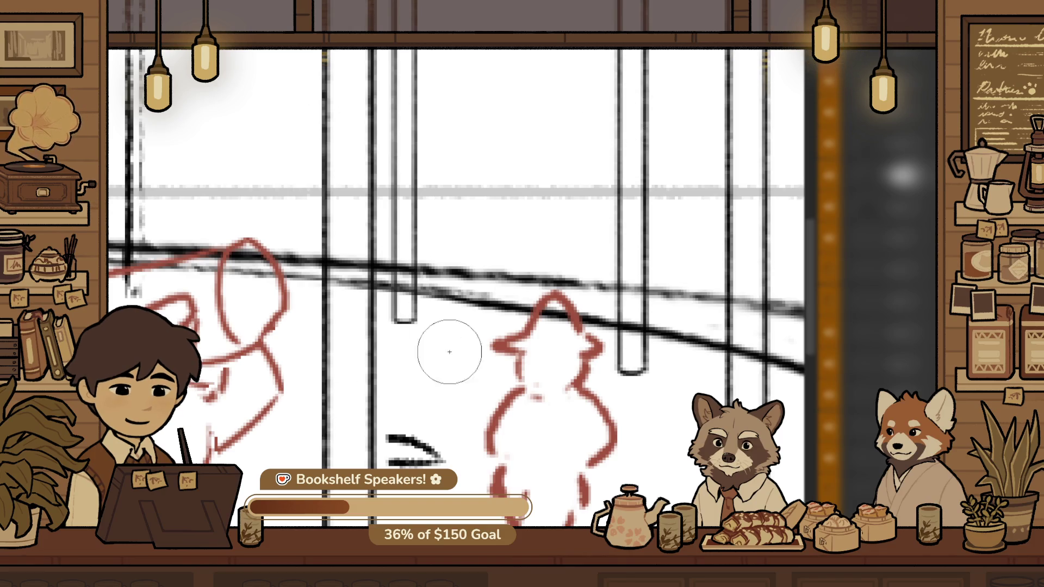
drag(374, 418, 397, 438)
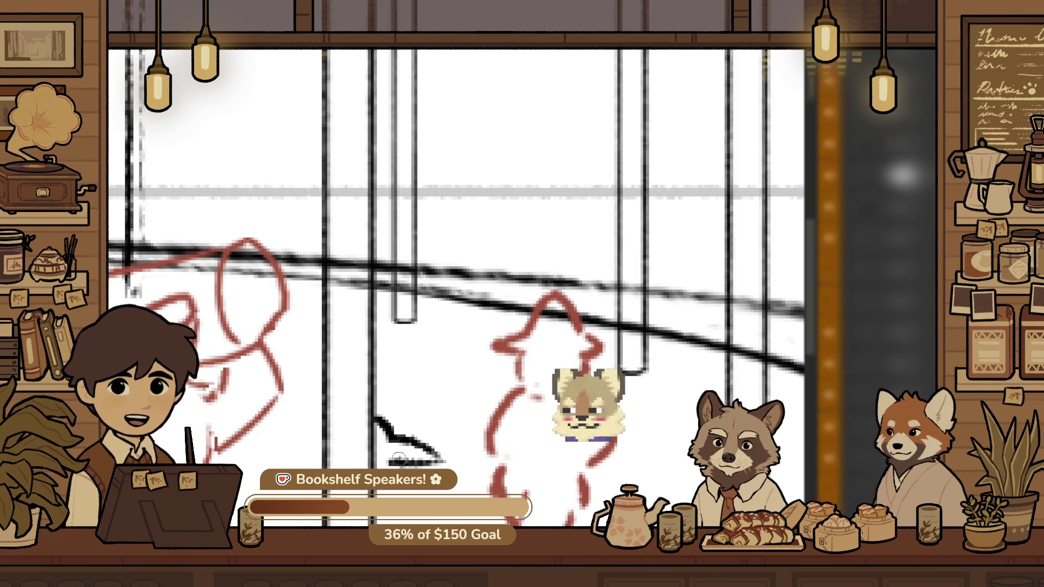
key(ctrl+z)
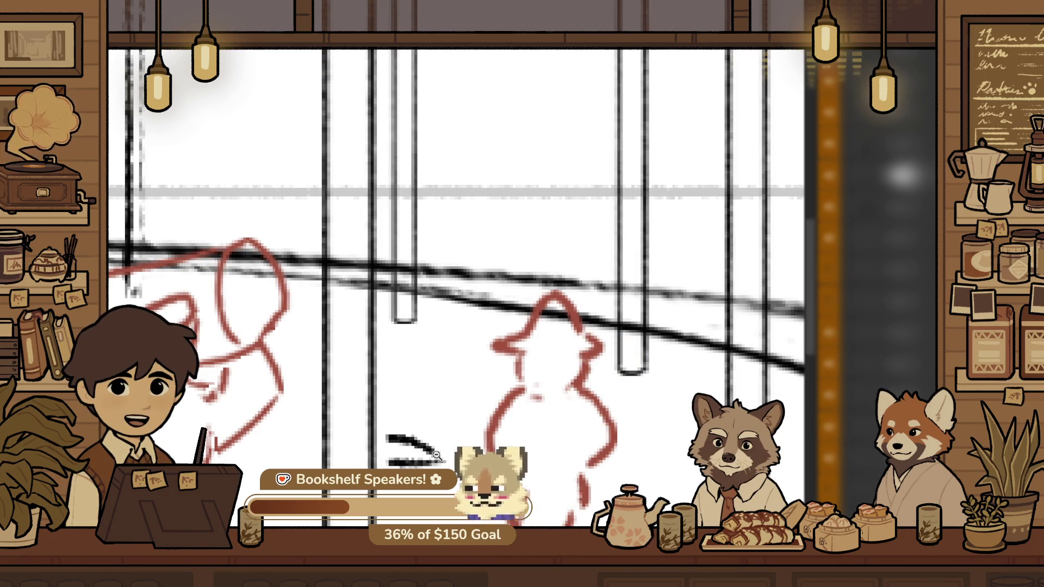
Shift the black strokes up and right, then redraw the rock stroke as a straight diagonal
scroll(437, 455, up, 2)
drag(600, 400, 514, 433)
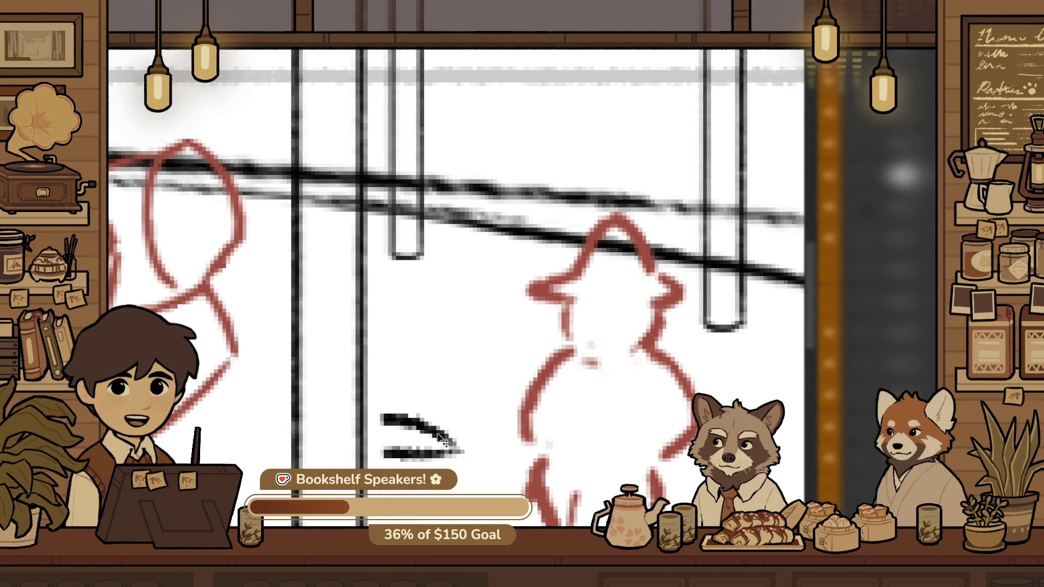
drag(443, 440, 487, 381)
key(ctrl+z)
key(ctrl+y)
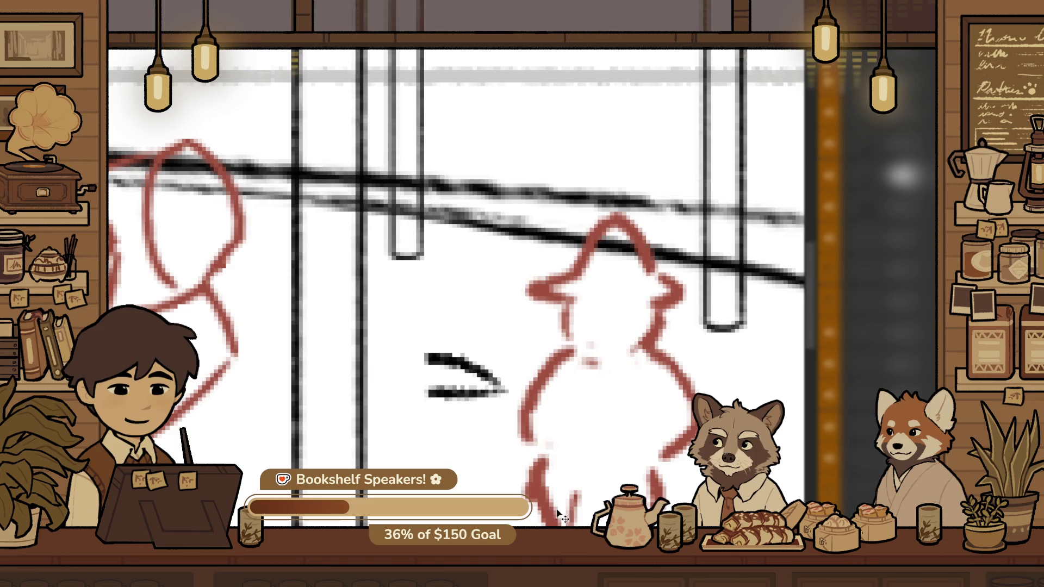
scroll(533, 479, down, 3)
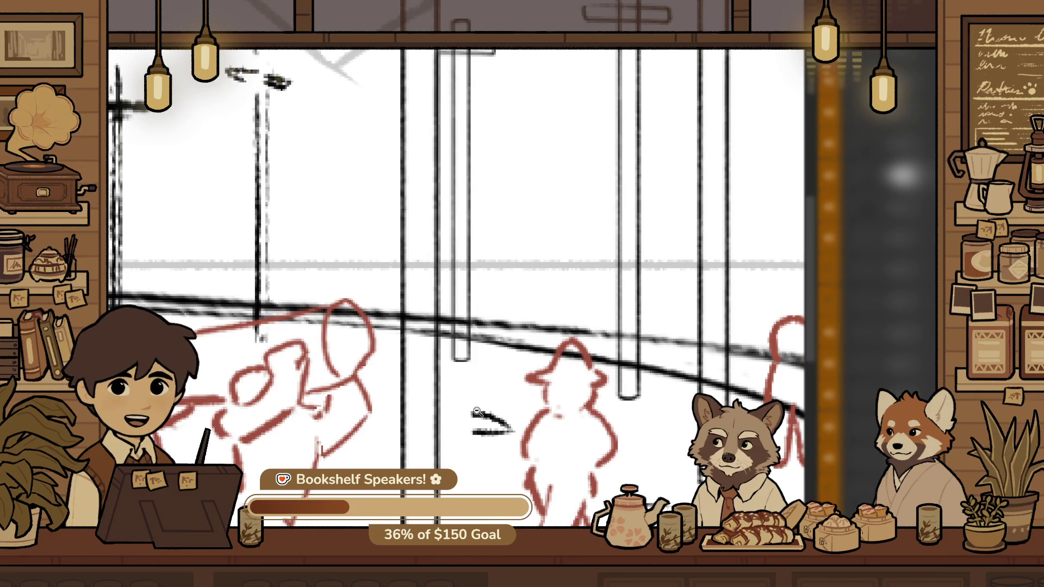
scroll(477, 411, up, 2)
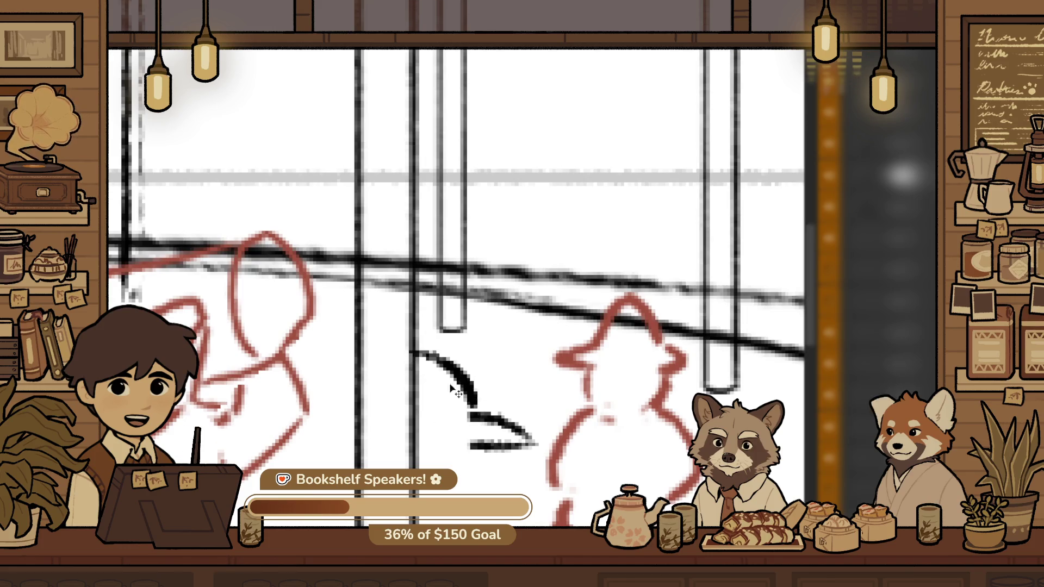
key(ctrl+z)
drag(423, 383, 465, 408)
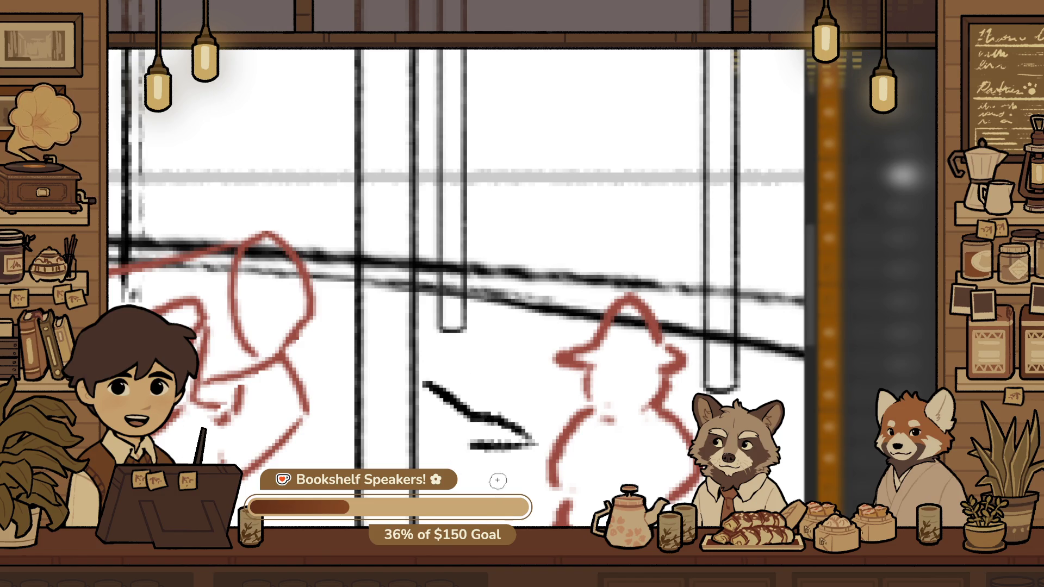
Erase the diagonal's left part and add a short black ground line under the rock
scroll(427, 433, down, 2)
scroll(462, 443, down, 2)
scroll(495, 453, down, 2)
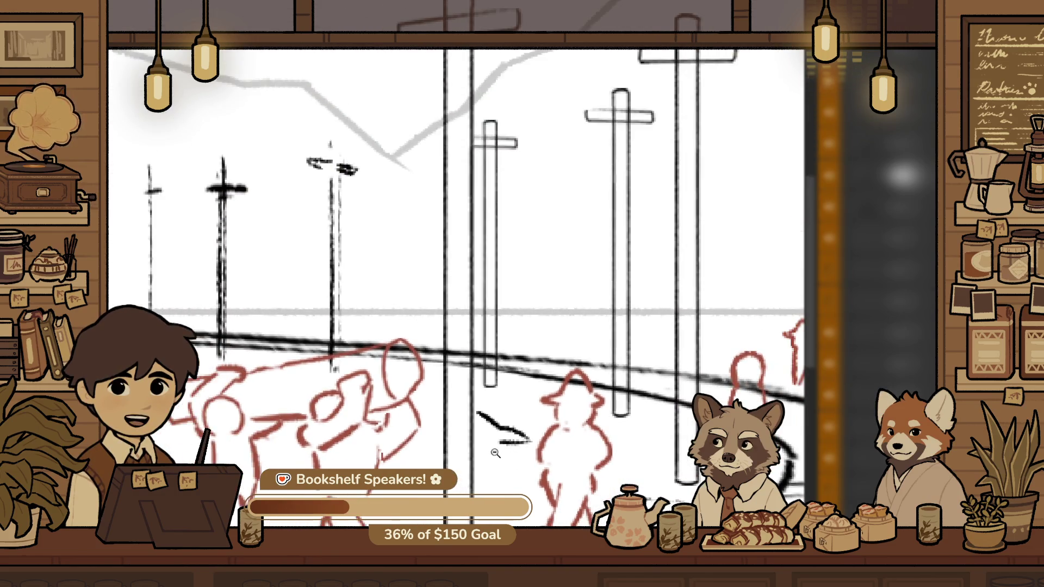
scroll(446, 383, down, 2)
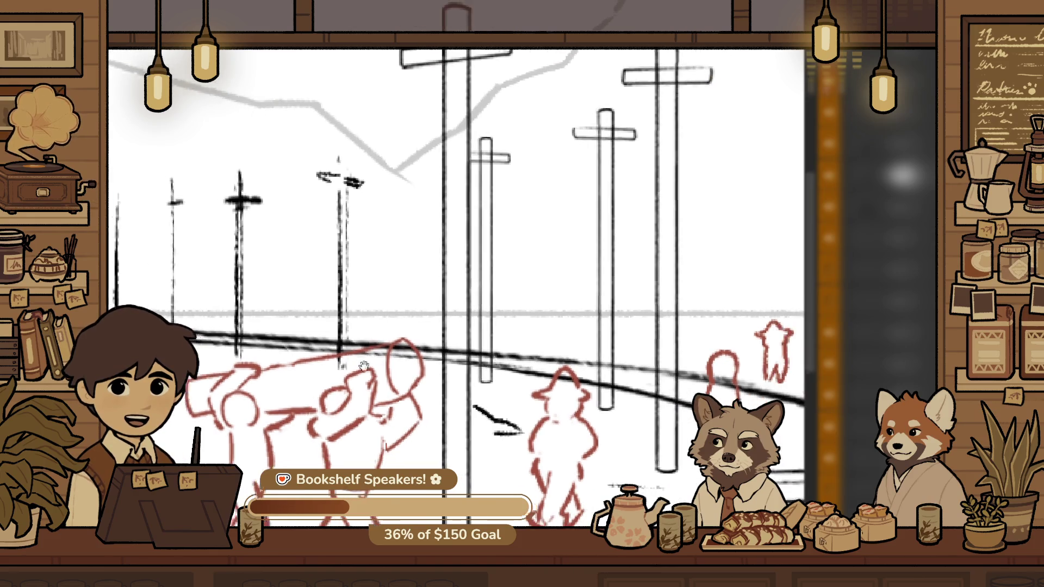
scroll(502, 348, down, 2)
scroll(463, 294, up, 1)
scroll(497, 333, up, 1)
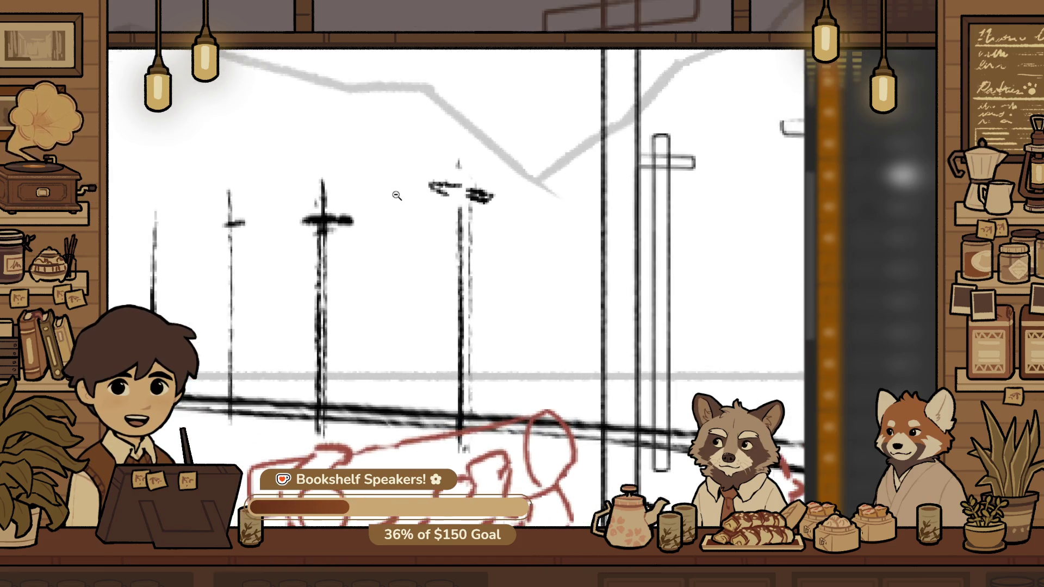
scroll(543, 489, up, 2)
scroll(522, 475, up, 1)
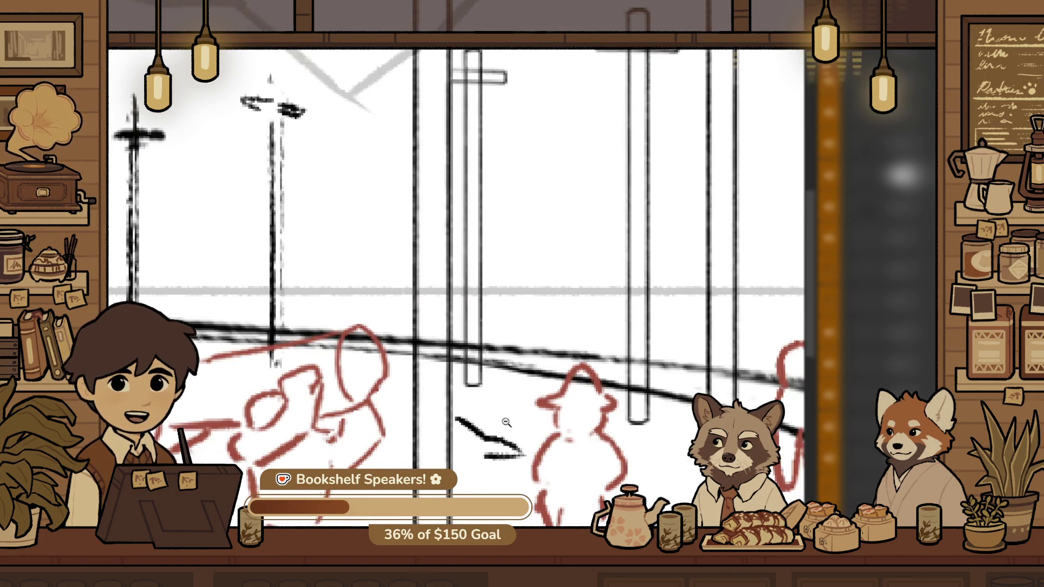
scroll(509, 465, up, 2)
drag(505, 444, 426, 401)
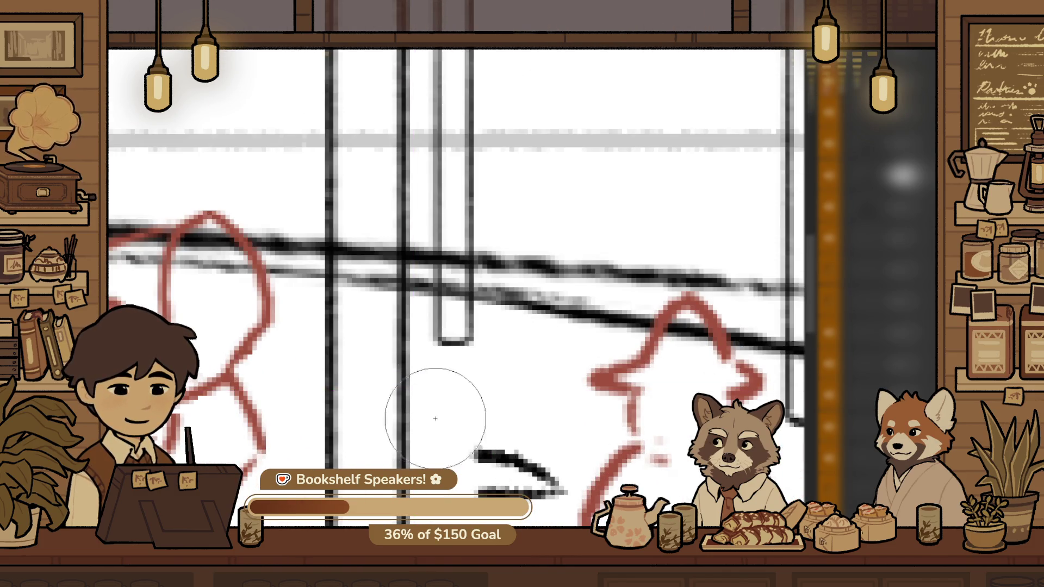
drag(397, 439, 505, 450)
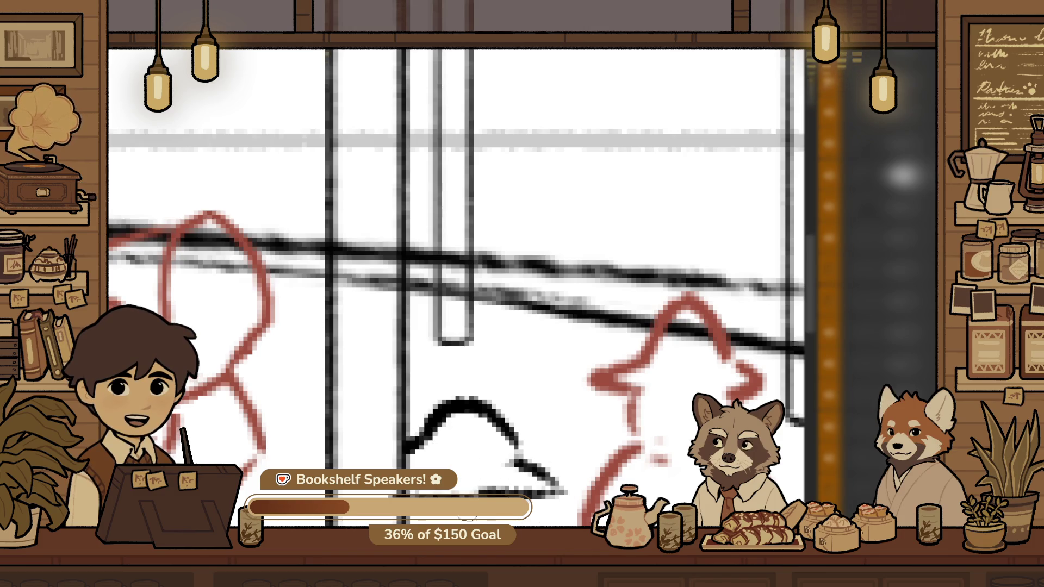
alt+click(444, 466)
alt+click(444, 465)
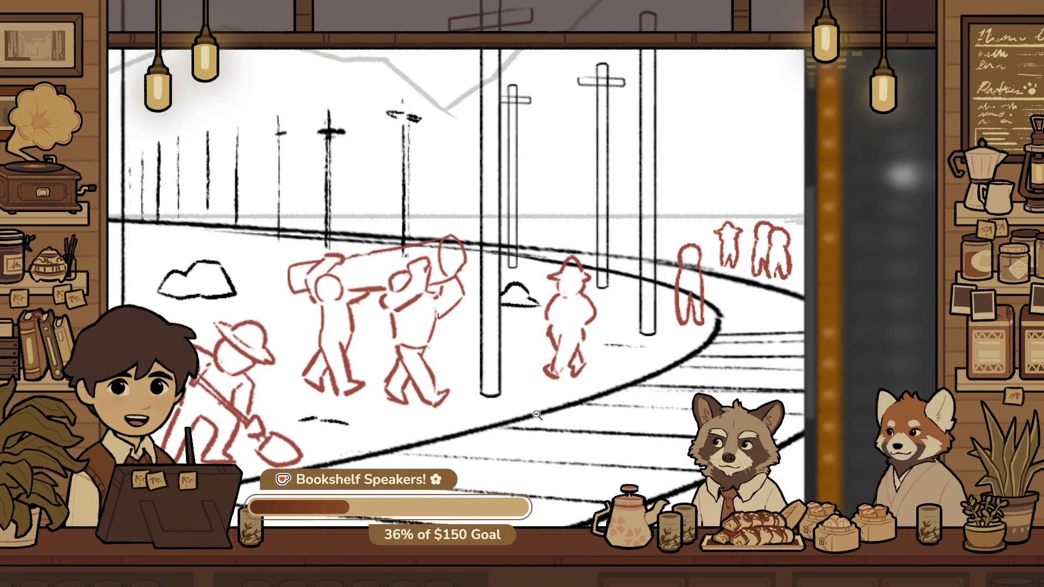
scroll(585, 241, up, 2)
scroll(586, 241, up, 1)
scroll(586, 242, down, 1)
scroll(556, 324, down, 2)
scroll(556, 324, down, 1)
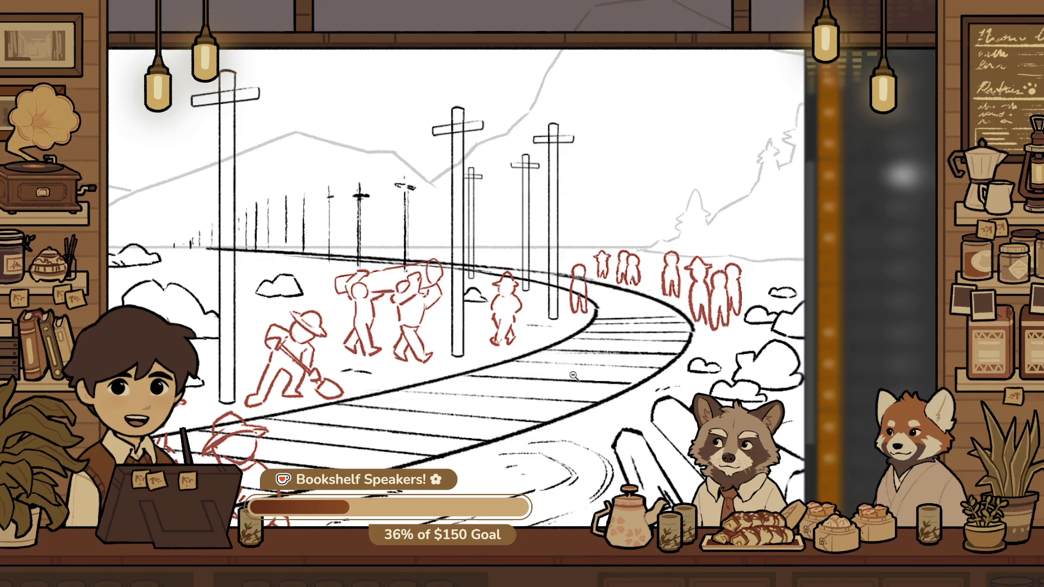
scroll(576, 359, up, 2)
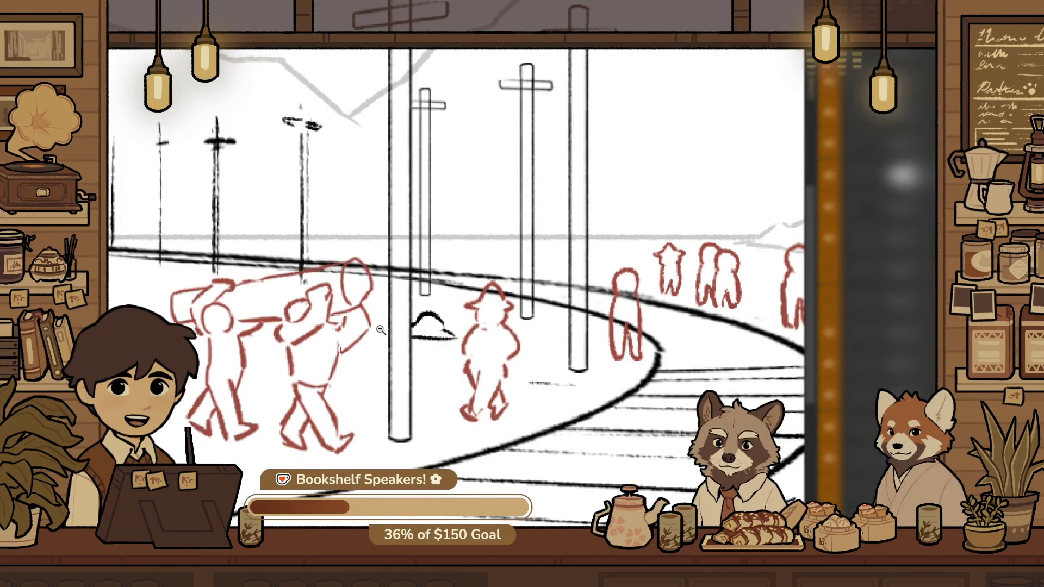
drag(252, 281, 620, 244)
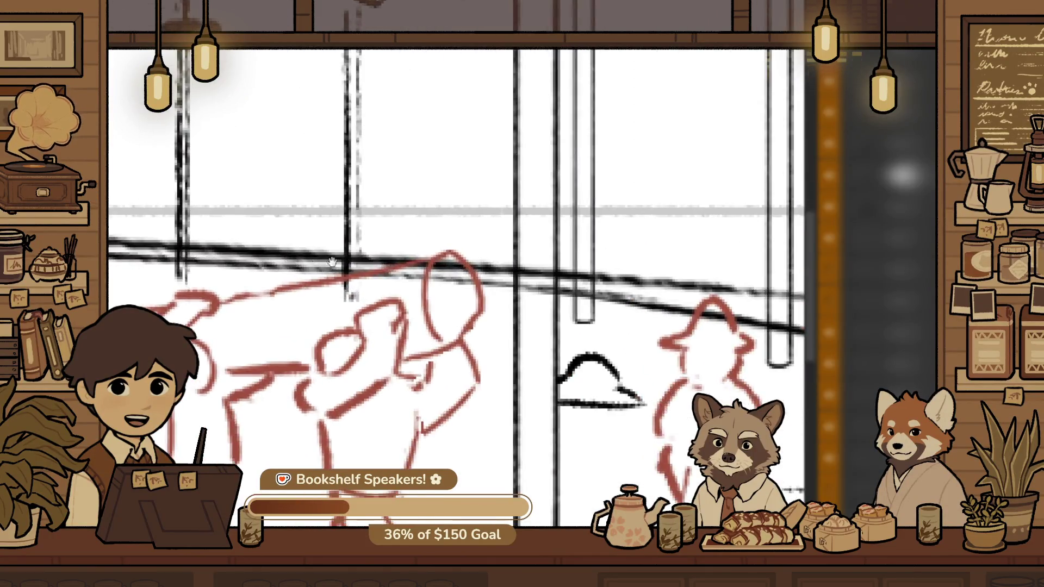
scroll(620, 245, down, 1)
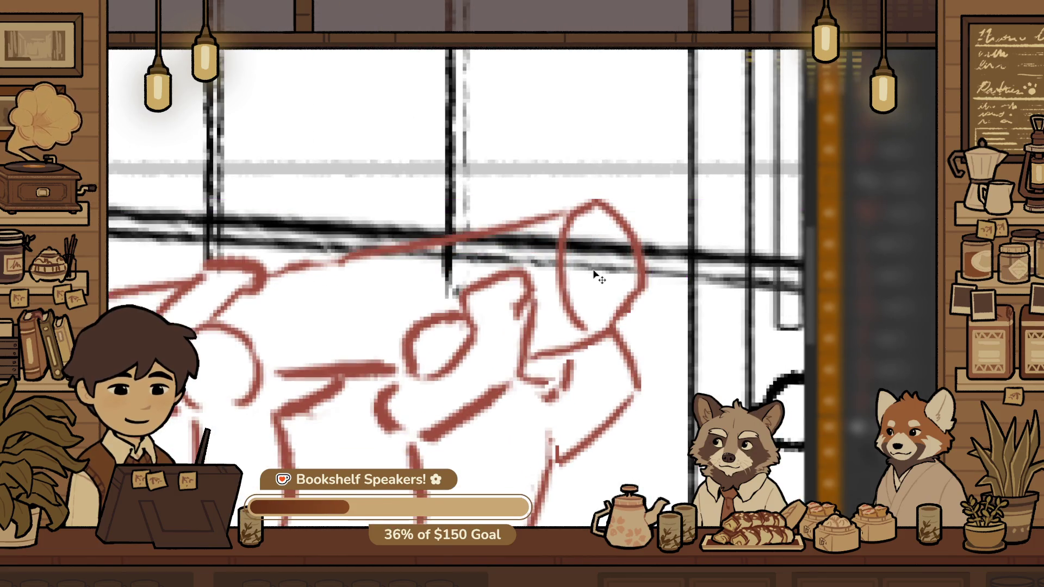
scroll(601, 272, down, 1)
scroll(640, 333, down, 2)
scroll(660, 306, down, 1)
scroll(519, 317, down, 1)
scroll(467, 294, up, 2)
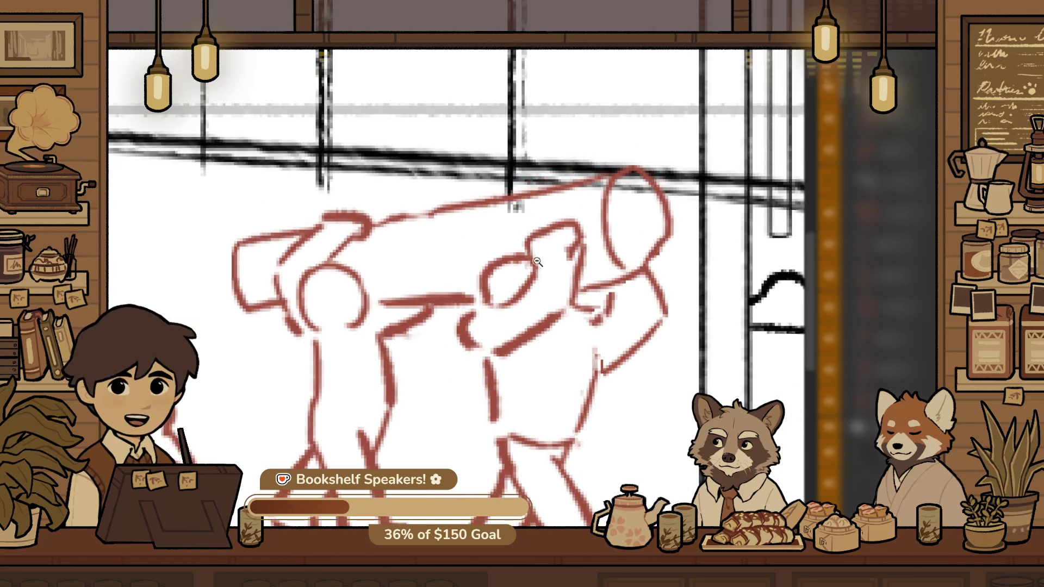
scroll(517, 304, down, 2)
scroll(576, 317, down, 2)
scroll(577, 317, down, 1)
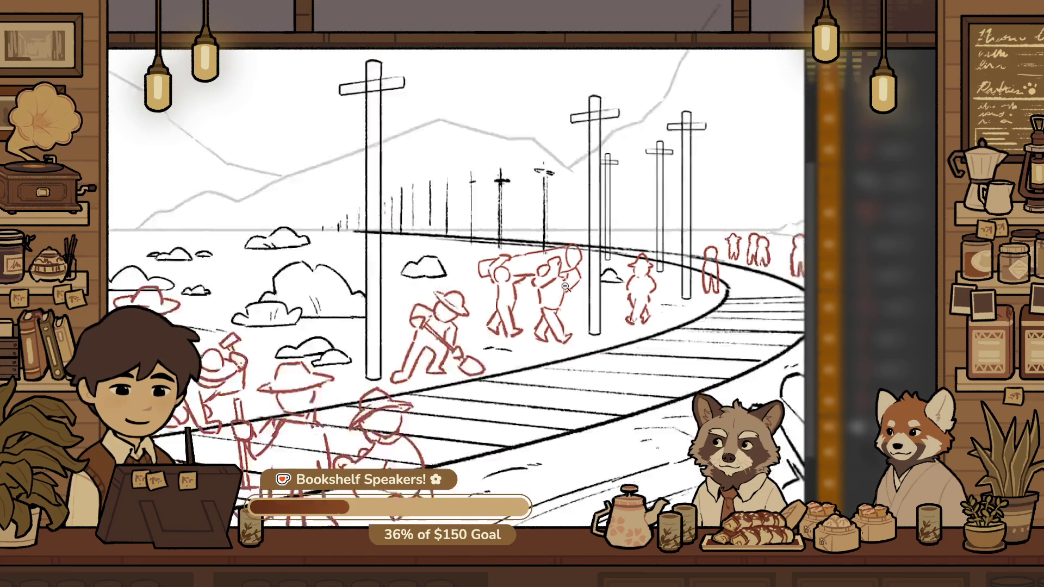
scroll(582, 294, down, 1)
scroll(588, 264, down, 1)
scroll(584, 282, up, 5)
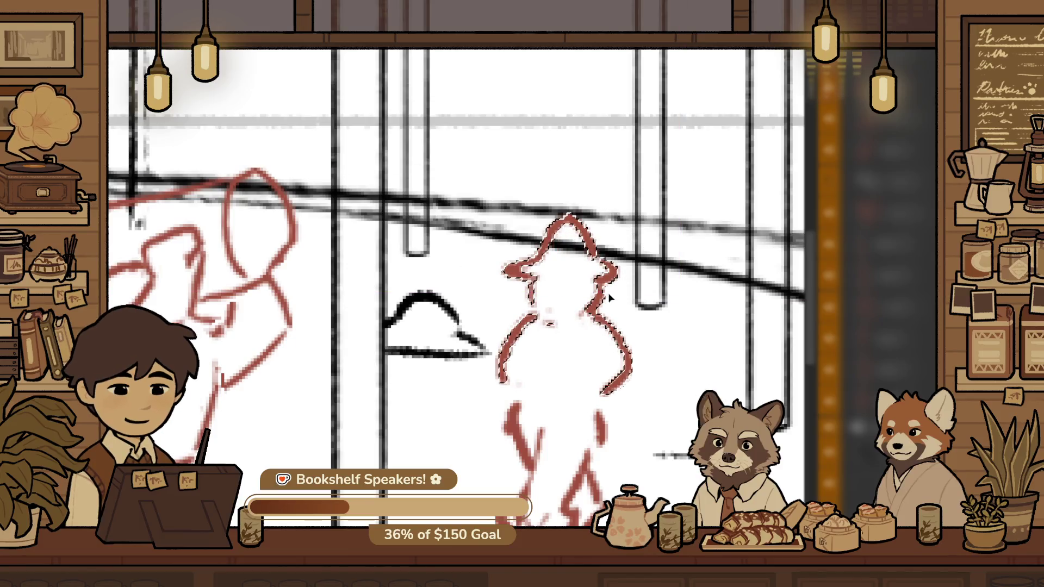
Lasso the hat-wearing worker and scale it slightly taller
drag(544, 175, 642, 430)
key(ctrl+t)
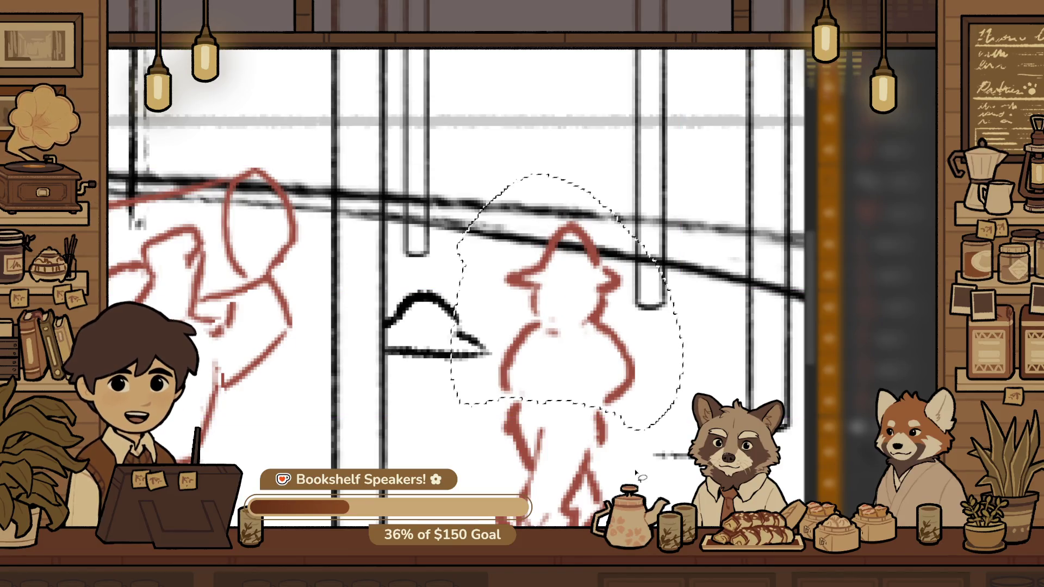
scroll(614, 370, down, 1)
scroll(603, 386, down, 1)
scroll(594, 403, up, 1)
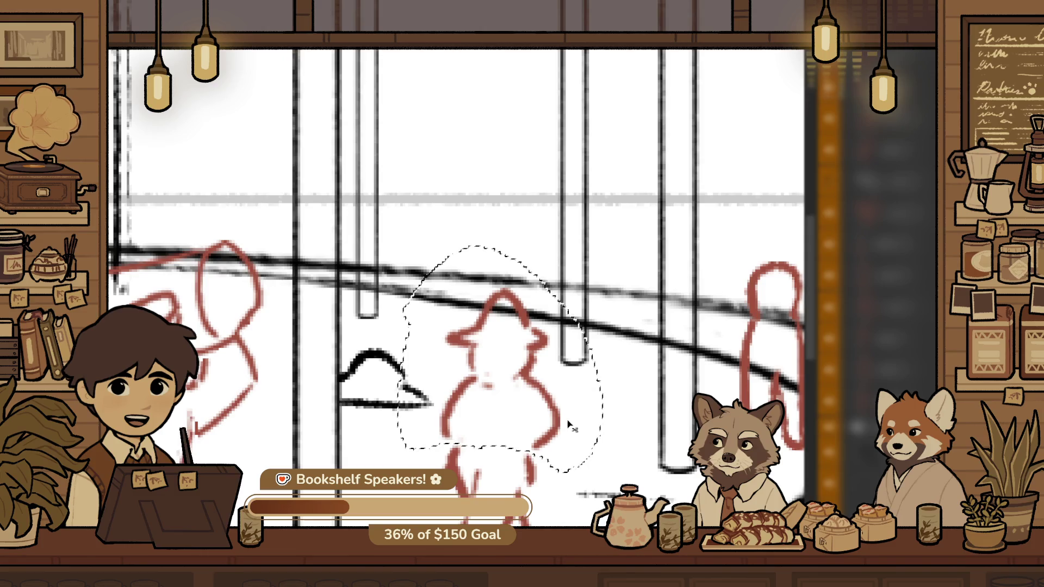
key(ctrl+z)
key(ctrl+t)
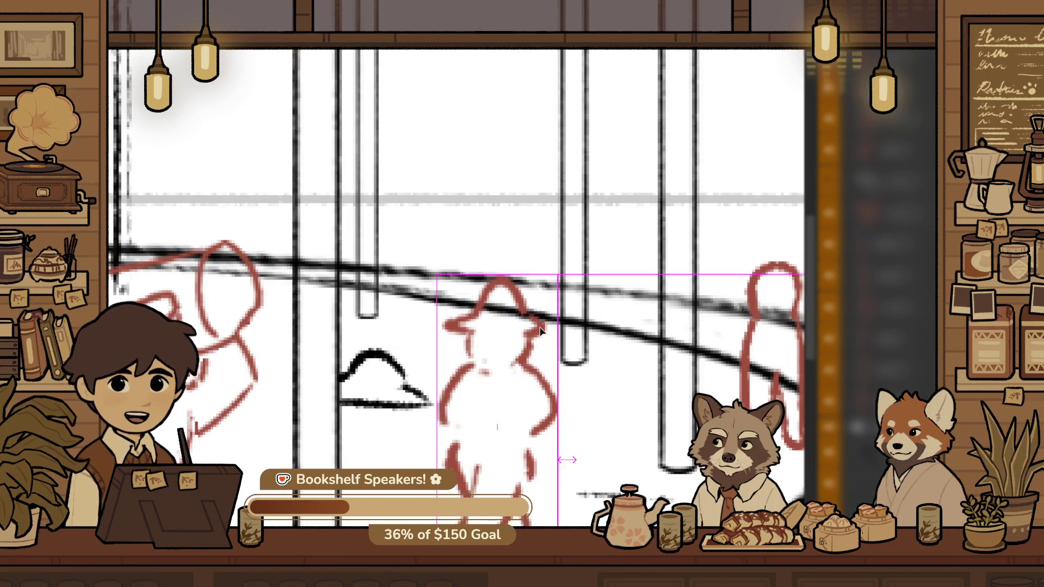
drag(536, 354, 535, 484)
key(Return)
Redraw the worker's left leg in red, undoing the erase and the overlong stroke
scroll(509, 438, up, 2)
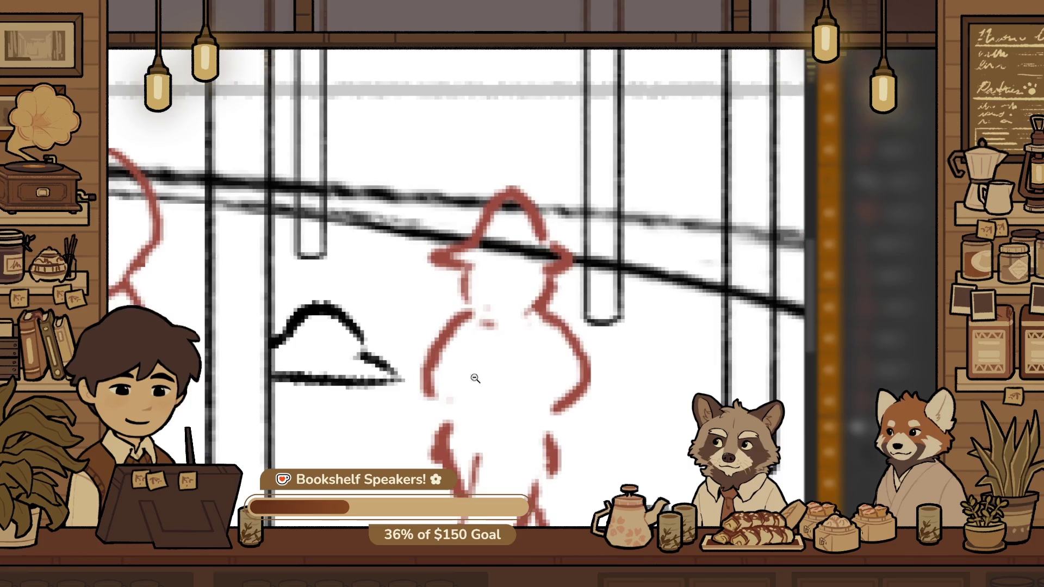
drag(437, 361, 420, 379)
key(e)
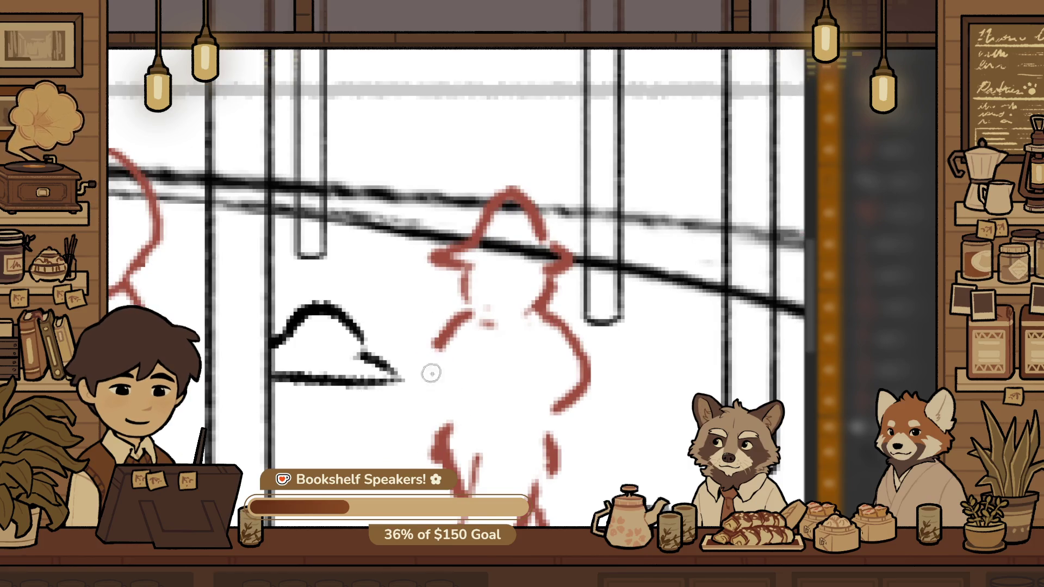
key(ctrl+z)
drag(452, 326, 406, 464)
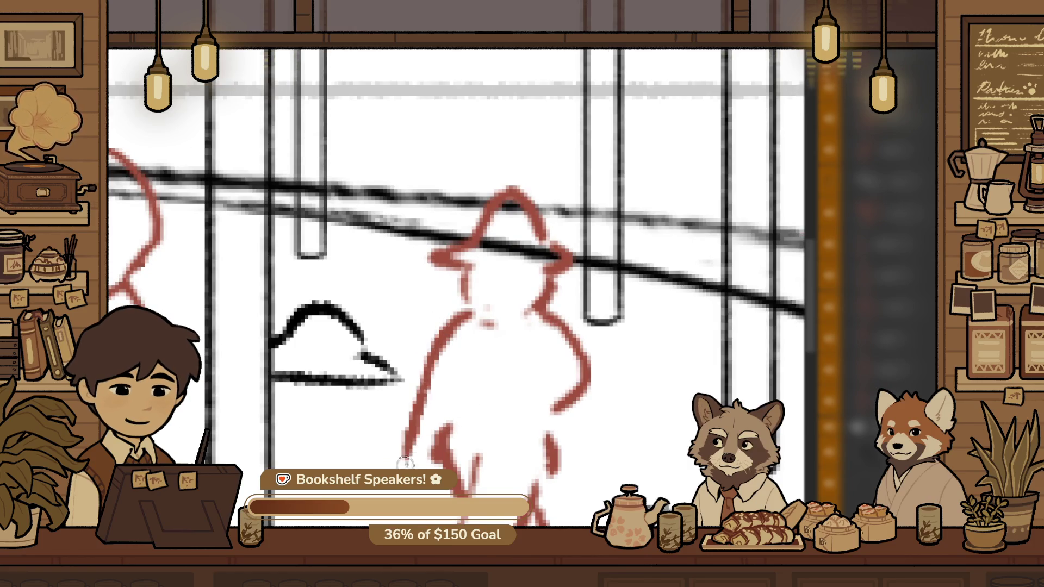
key(ctrl+z)
Redraw the worker's right leg and sketch arms with curled hands on both sides
mouse_move(560, 369)
mouse_down()
mouse_move(601, 402)
mouse_move(559, 329)
mouse_up()
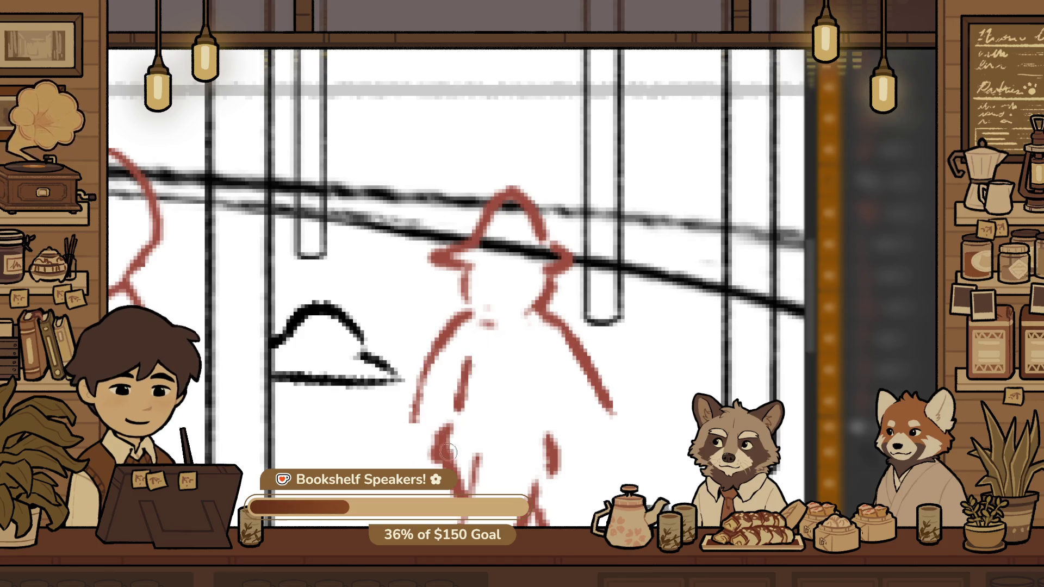
drag(584, 465, 519, 370)
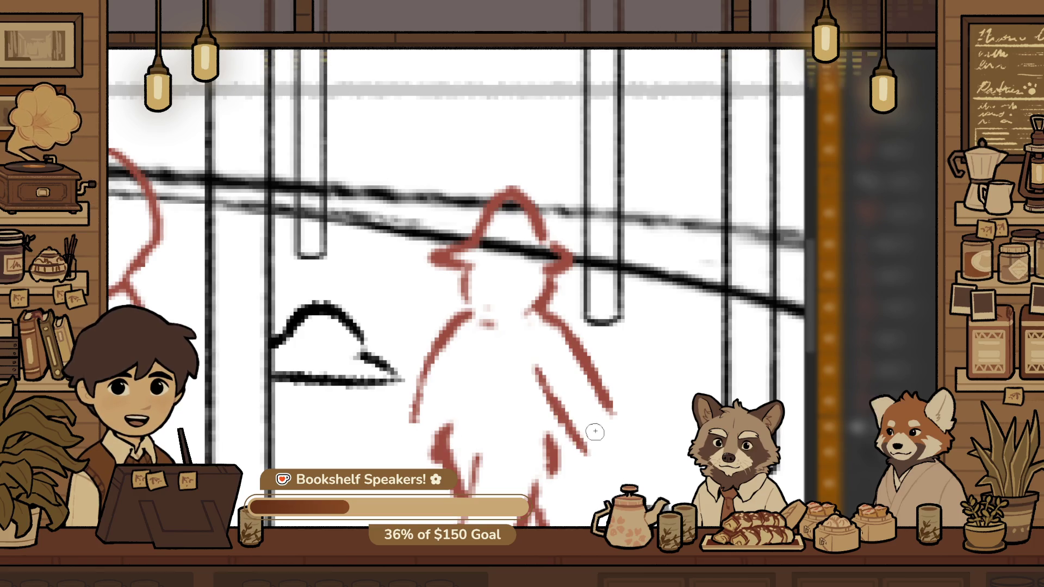
drag(605, 444, 636, 434)
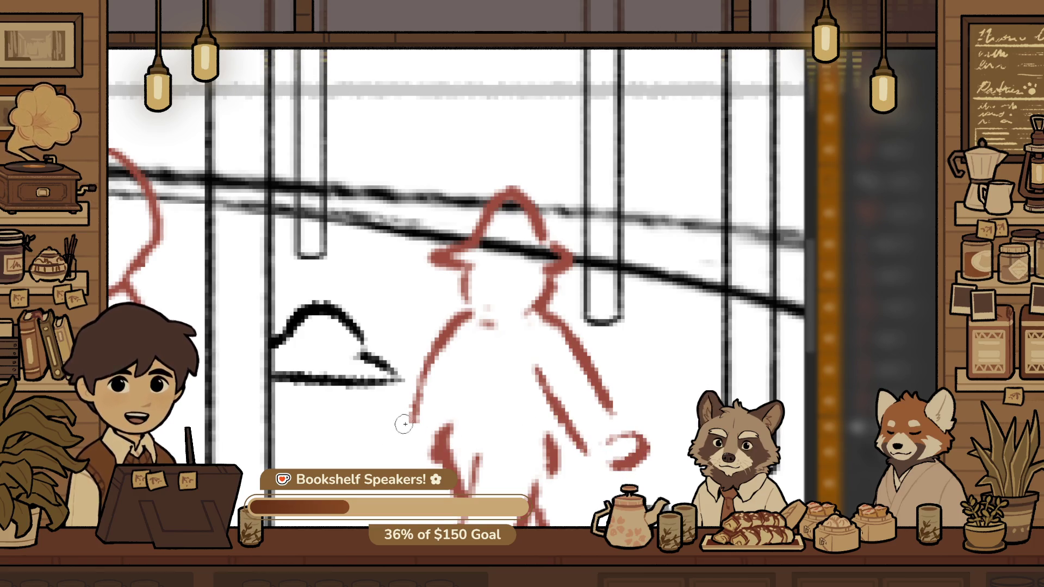
drag(402, 422, 426, 447)
drag(454, 370, 430, 440)
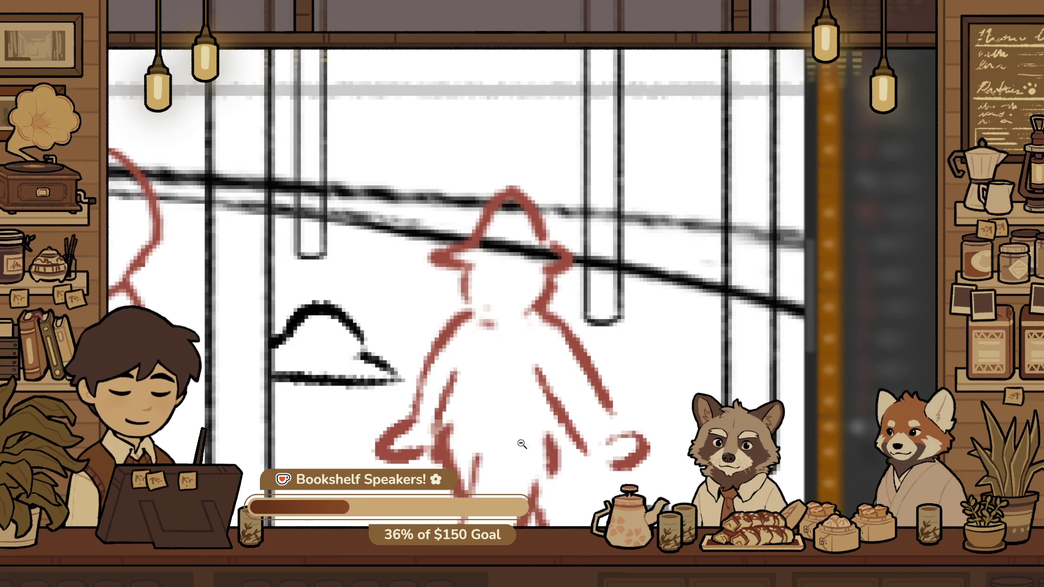
key(ctrl+0)
click(538, 420)
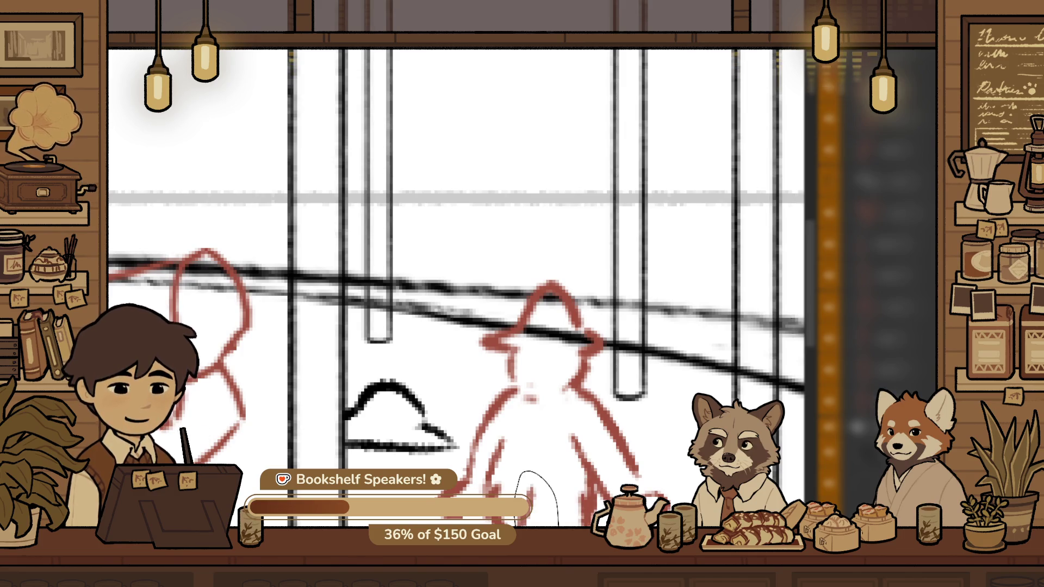
Rotate the walker's leg strokes, then lasso them and move them lower into place
scroll(550, 452, down, 3)
drag(550, 452, 607, 398)
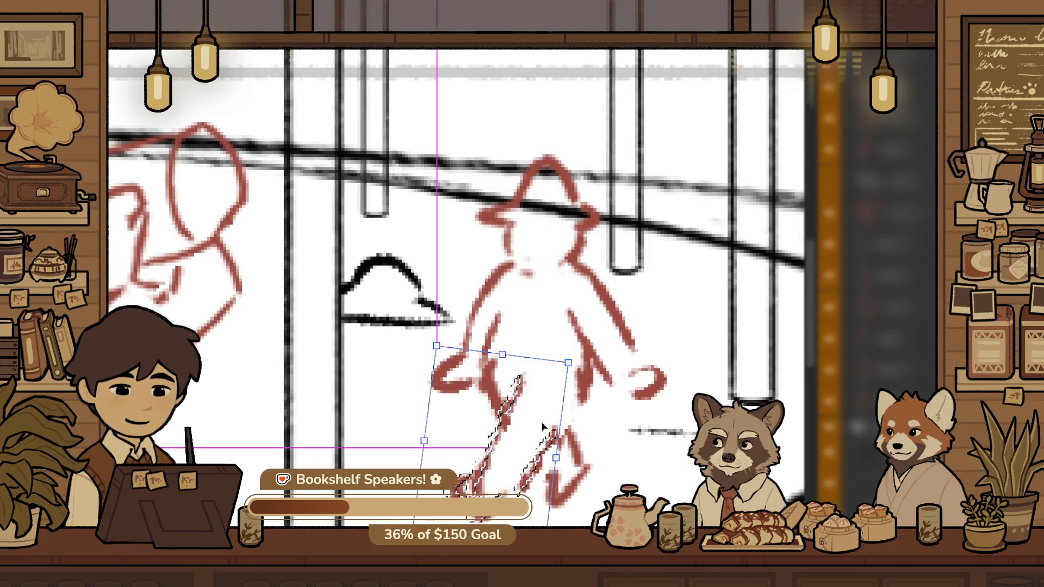
key(Return)
drag(586, 414, 598, 498)
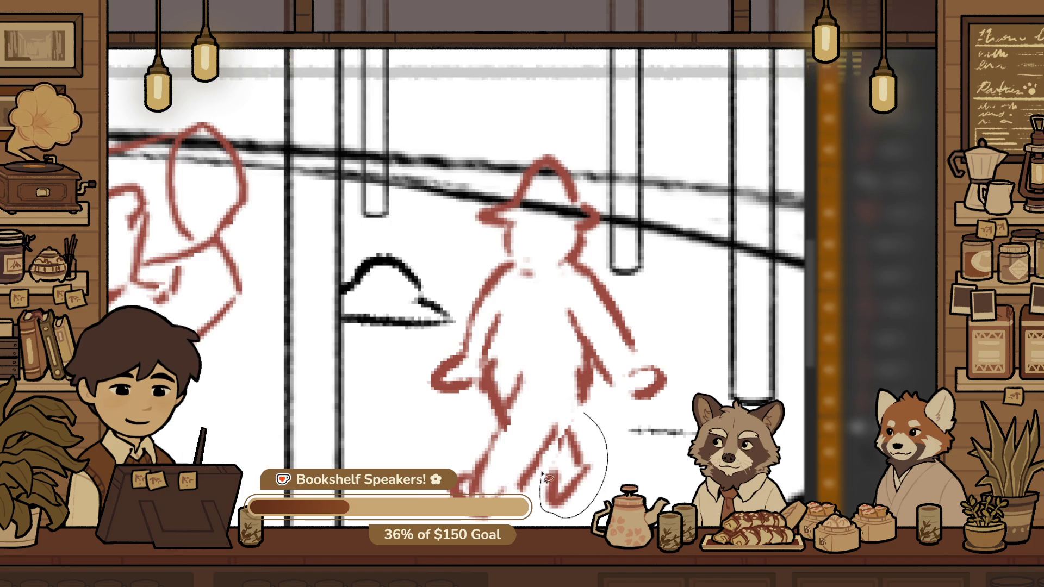
drag(543, 474, 566, 411)
key(ctrl+t)
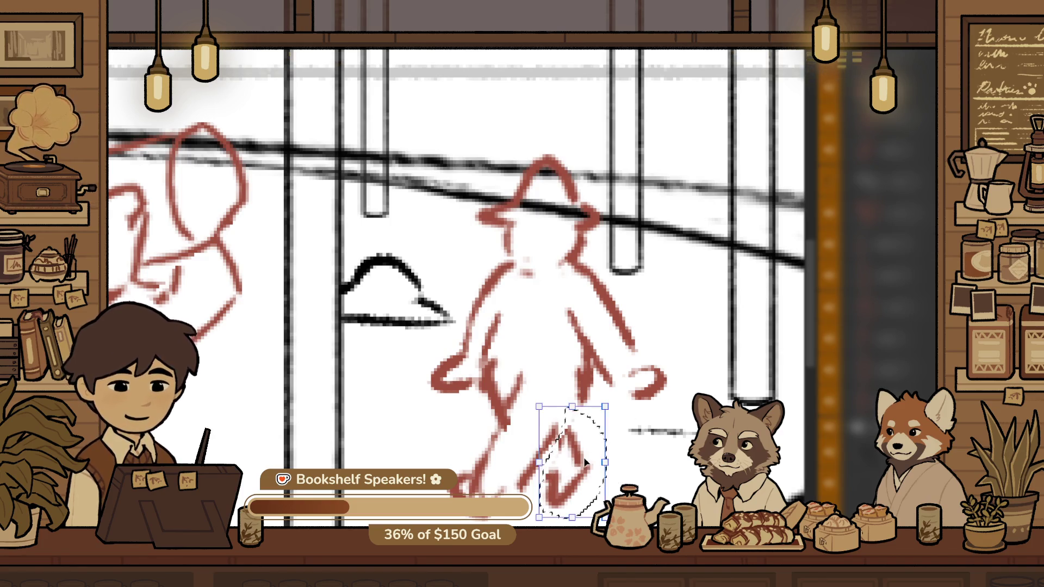
drag(584, 463, 616, 461)
key(Return)
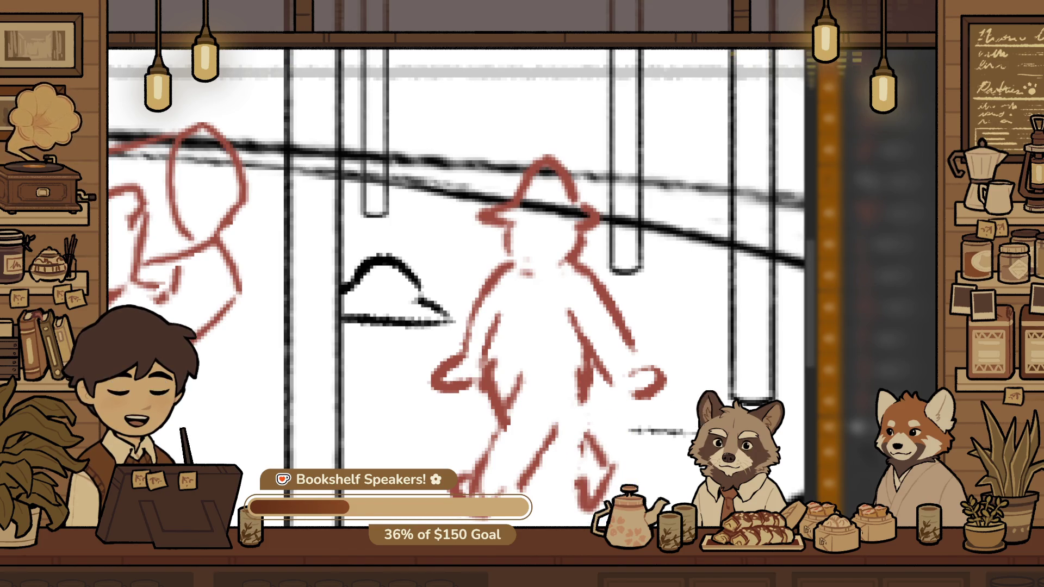
Zoom in close on the walker's legs and try a lower-left foot stroke, then undo it
drag(573, 434, 580, 440)
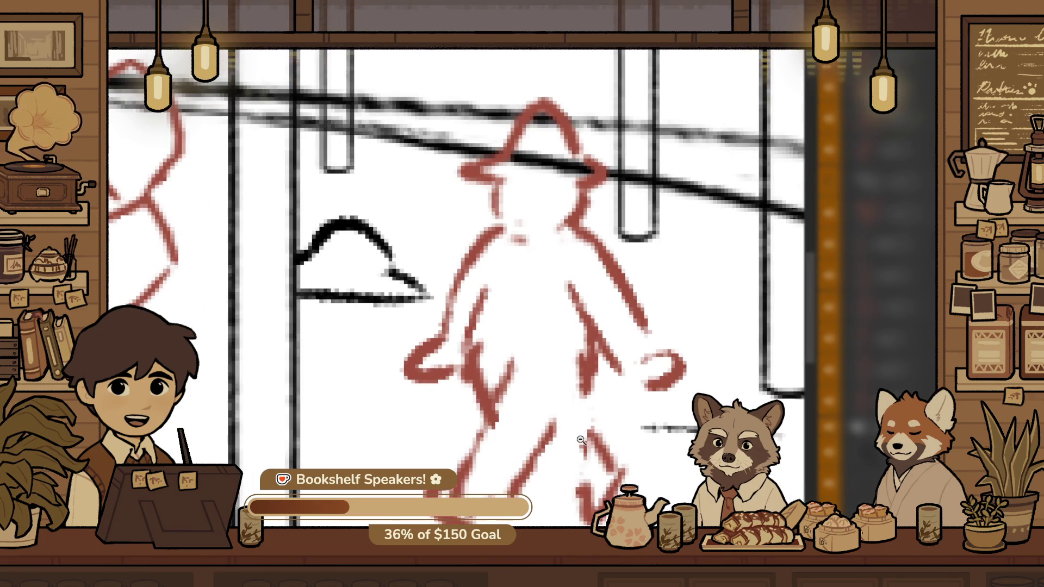
scroll(603, 412, down, 1)
scroll(590, 419, up, 2)
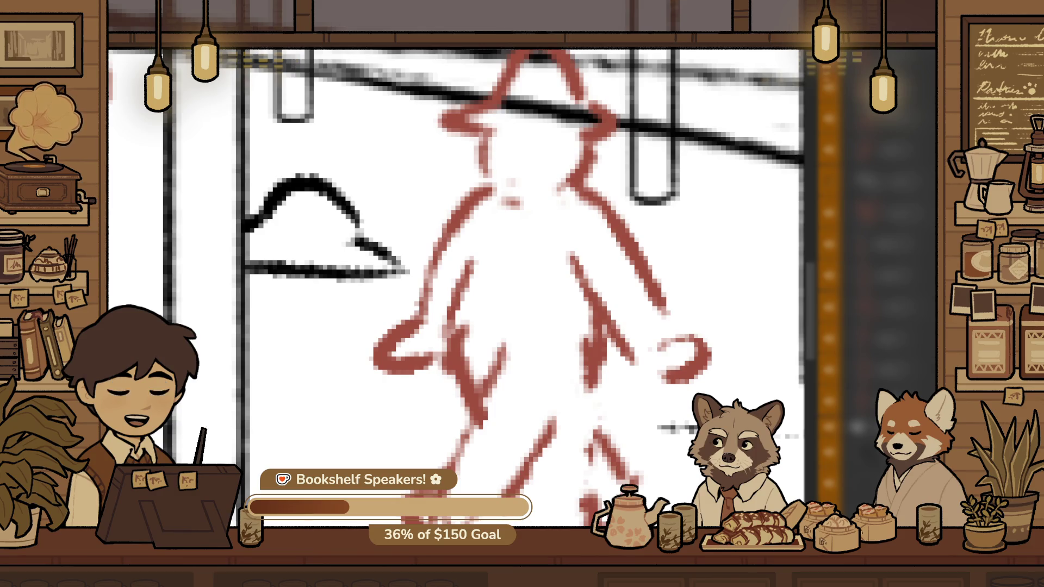
alt+click(523, 379)
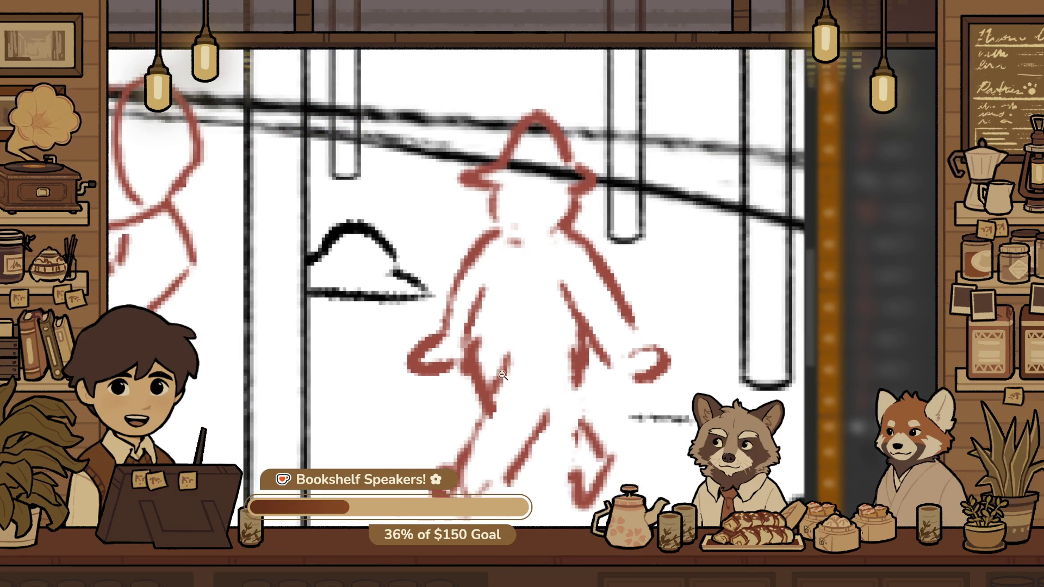
alt+click(540, 475)
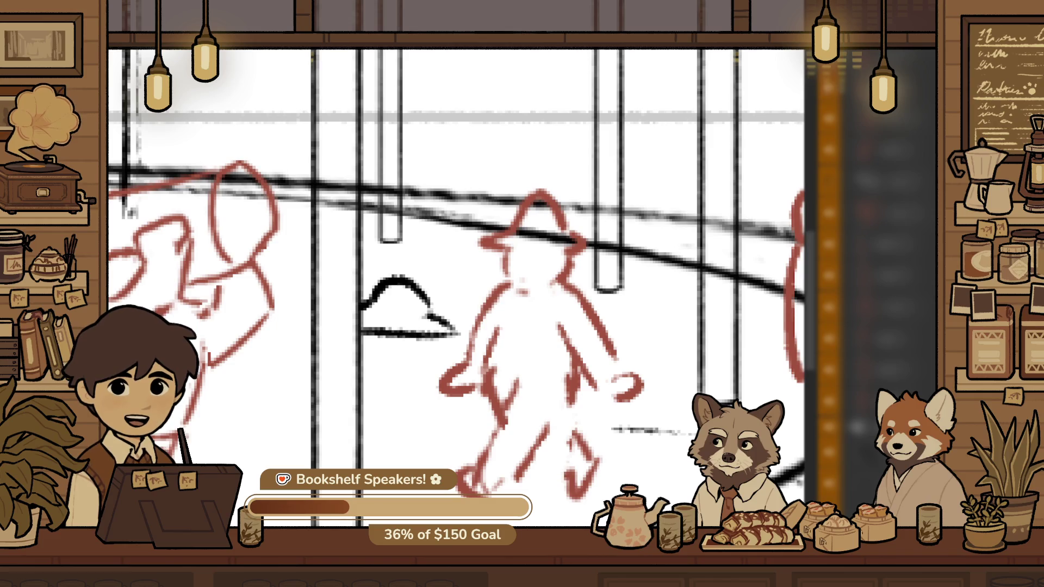
alt+click(528, 514)
click(540, 512)
click(501, 497)
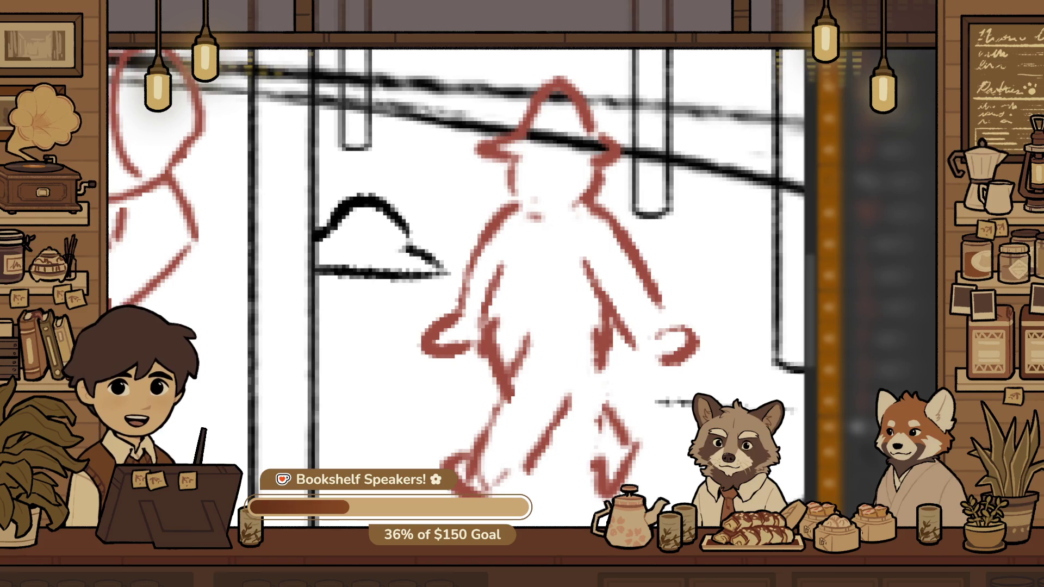
click(602, 404)
click(602, 404)
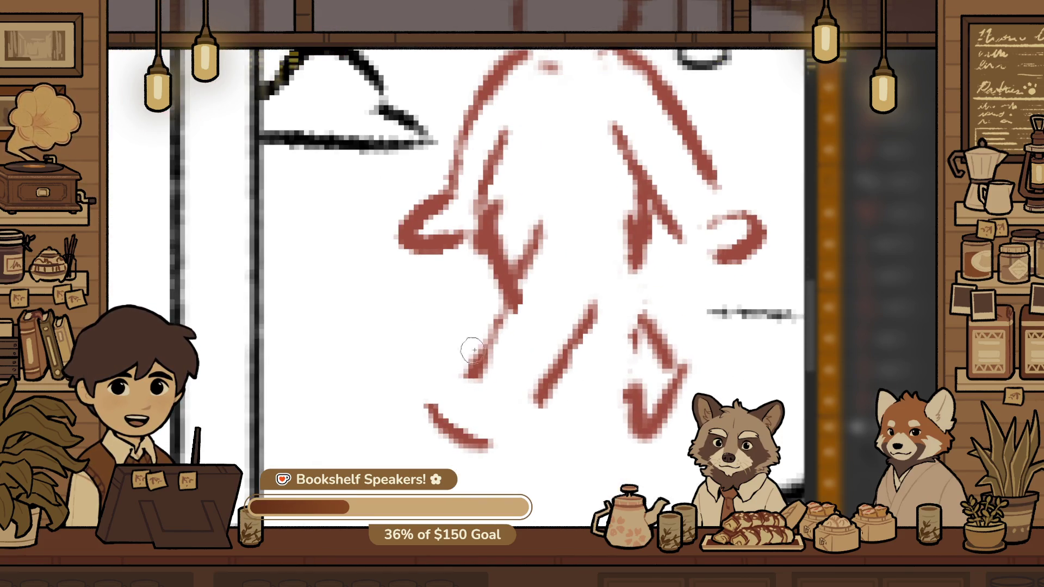
mouse_move(437, 417)
mouse_down()
mouse_move(479, 387)
mouse_move(480, 396)
mouse_up()
key(ctrl+z)
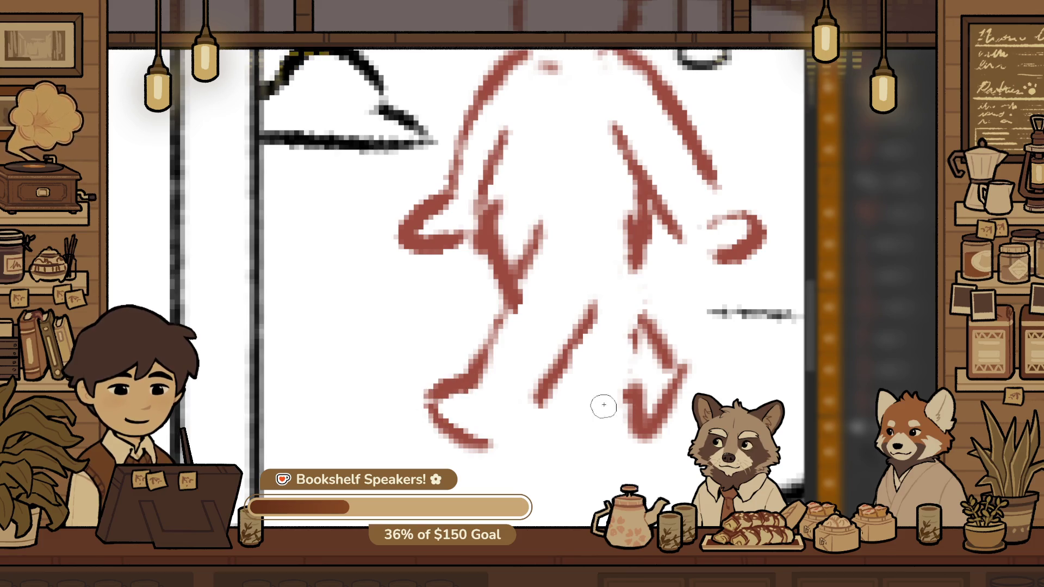
Redraw the hat figure's left leg with thicker red strokes
scroll(582, 443, down, 1)
drag(583, 442, 514, 505)
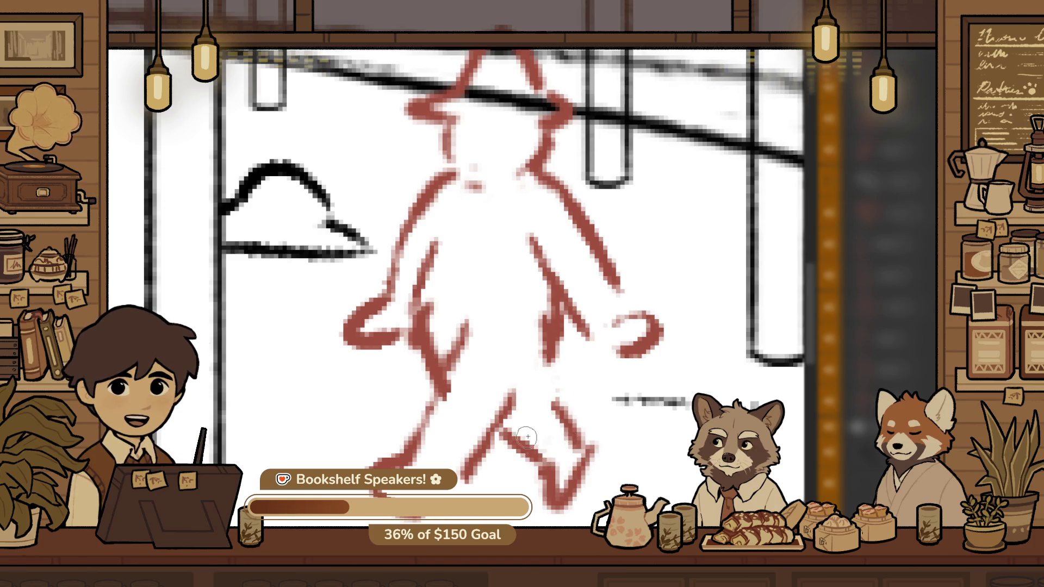
drag(559, 409, 620, 428)
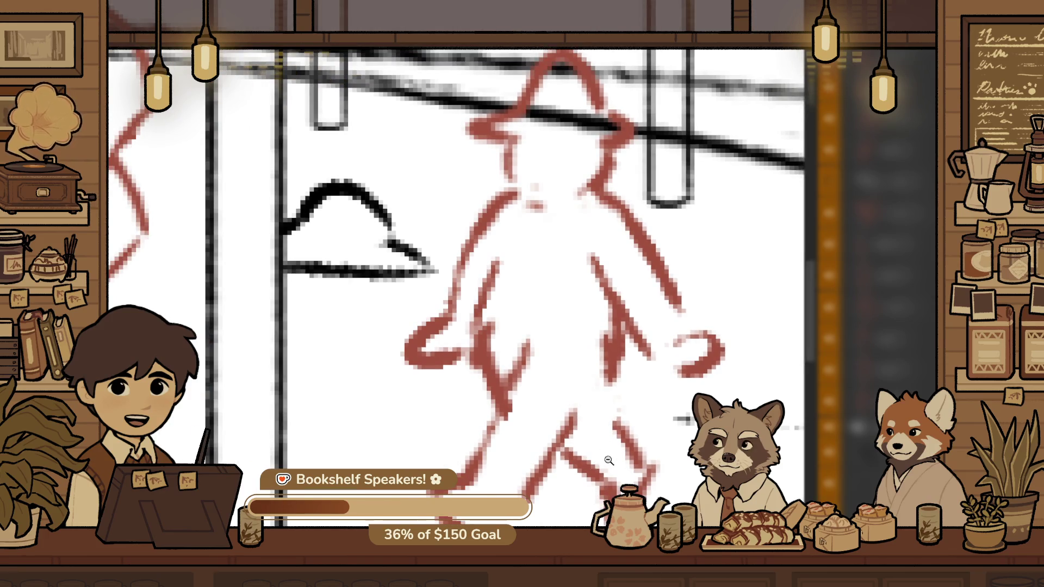
drag(530, 454, 444, 423)
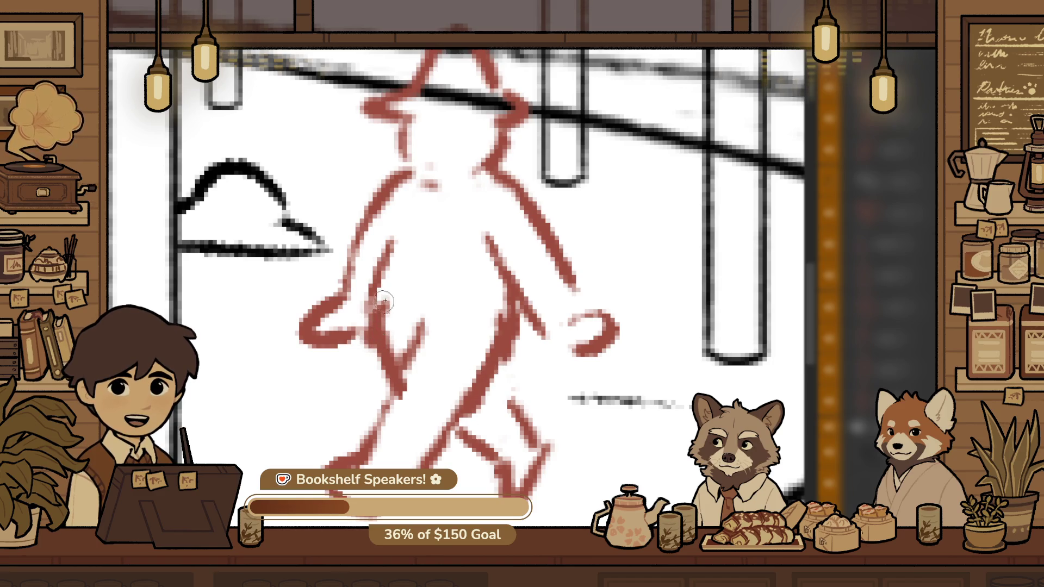
mouse_move(382, 346)
mouse_down()
mouse_move(390, 285)
mouse_move(390, 370)
mouse_up()
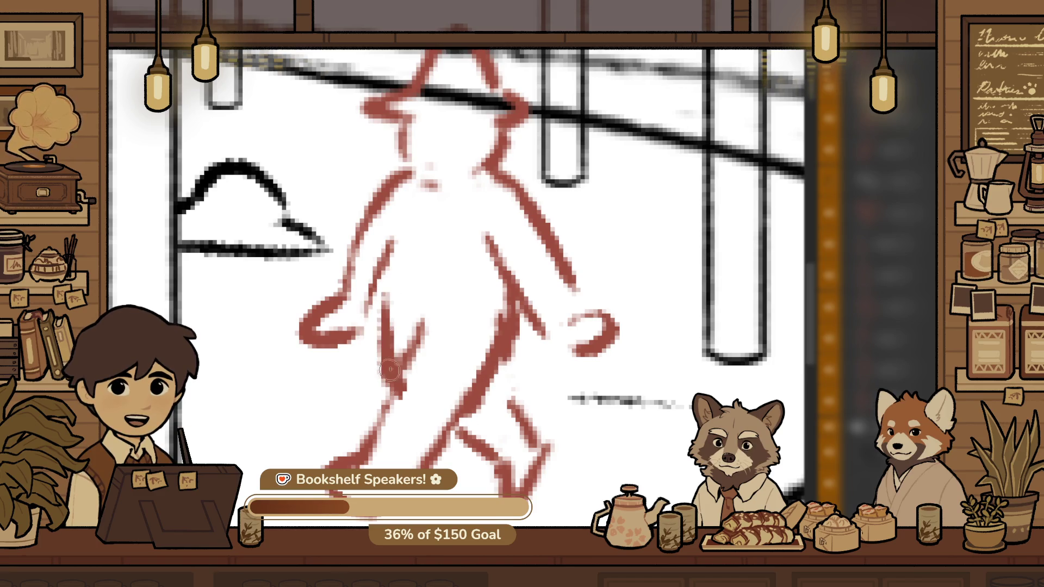
drag(385, 289, 407, 340)
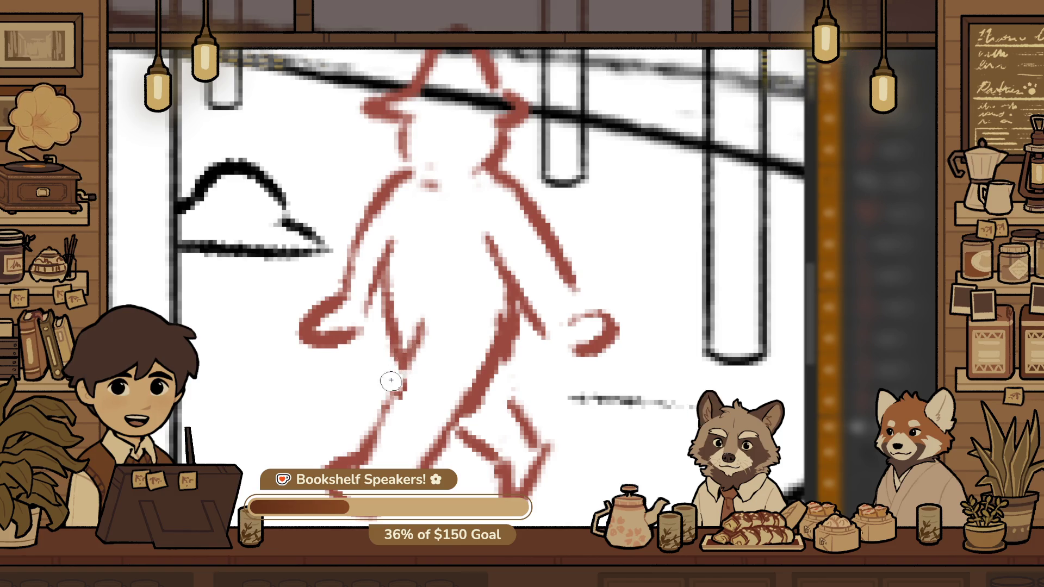
mouse_move(395, 392)
mouse_down()
mouse_move(381, 435)
mouse_move(412, 354)
mouse_up()
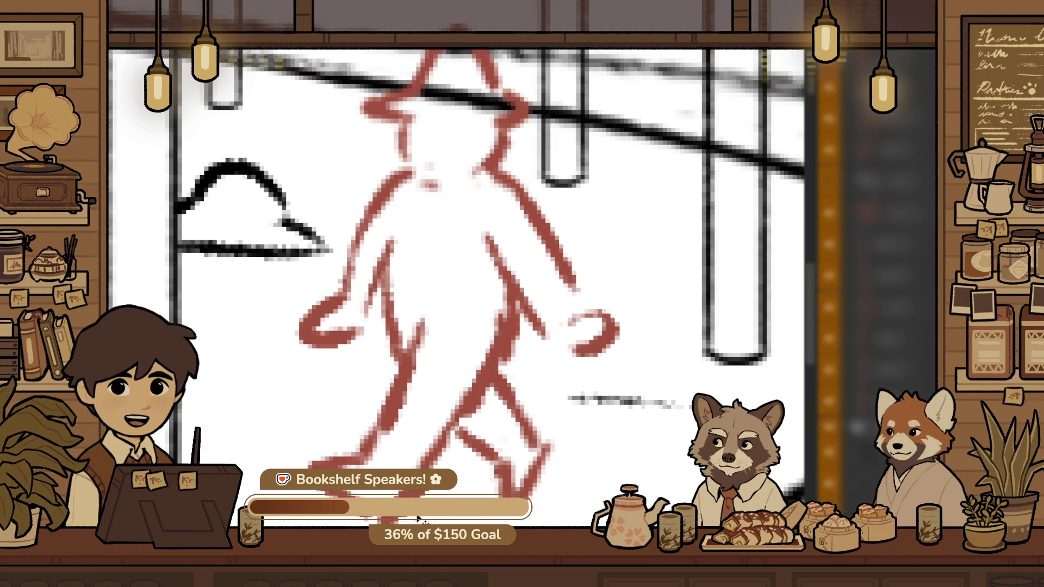
Shift the walker's lower arm and hand up and to the right
click(579, 440)
click(604, 414)
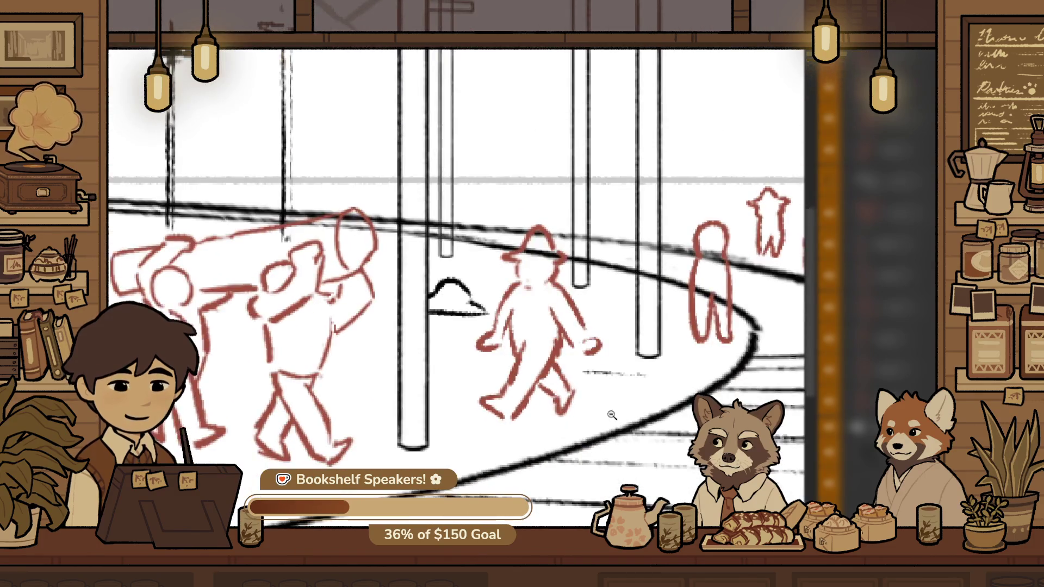
click(641, 369)
scroll(577, 361, up, 2)
scroll(576, 362, up, 3)
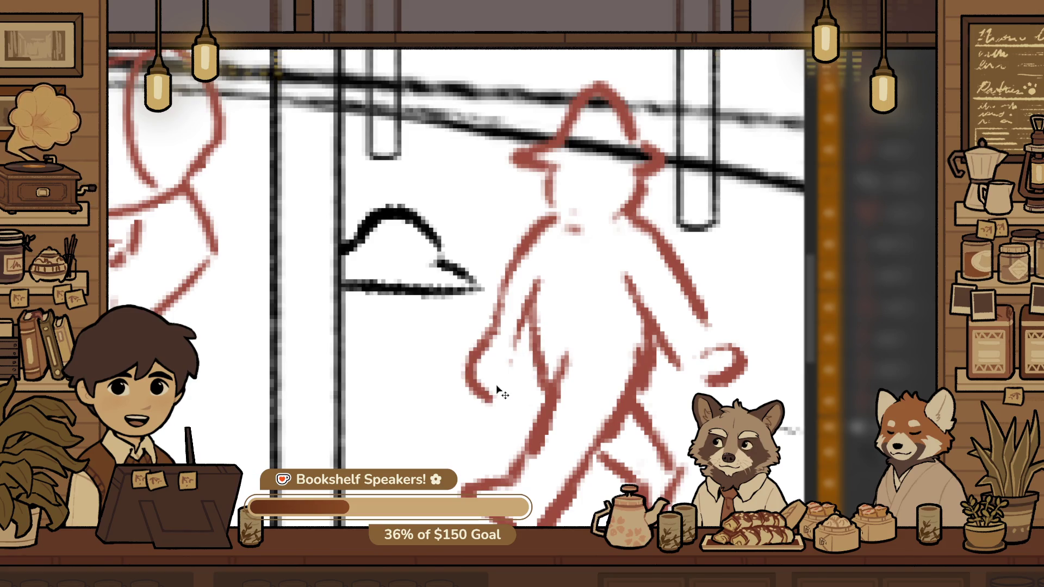
drag(497, 387, 523, 356)
drag(704, 357, 486, 431)
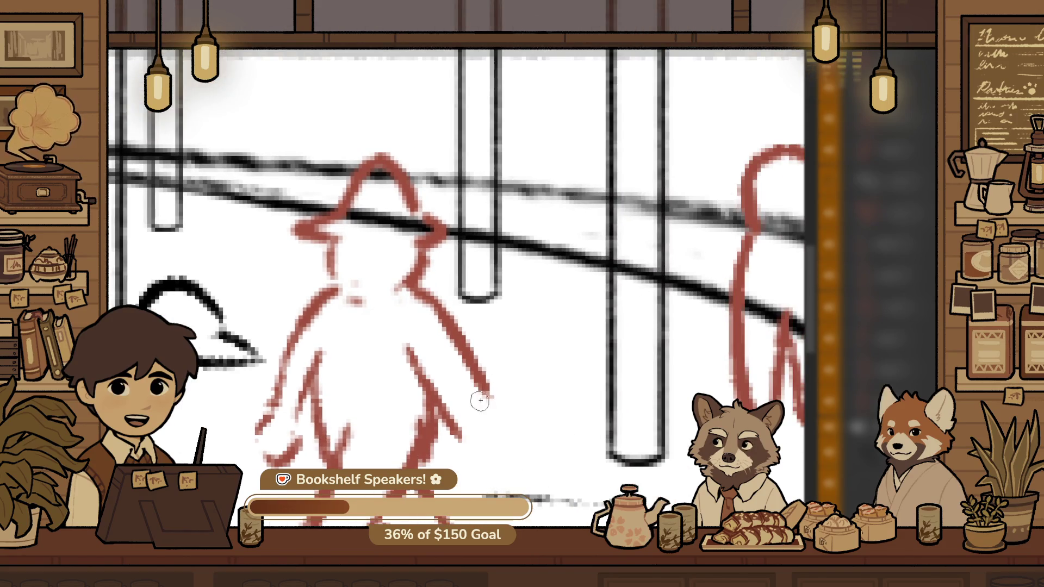
scroll(514, 446, down, 3)
Nudge the rocks beside the track slightly up and to the right
scroll(520, 435, down, 2)
scroll(525, 424, down, 2)
scroll(528, 417, down, 1)
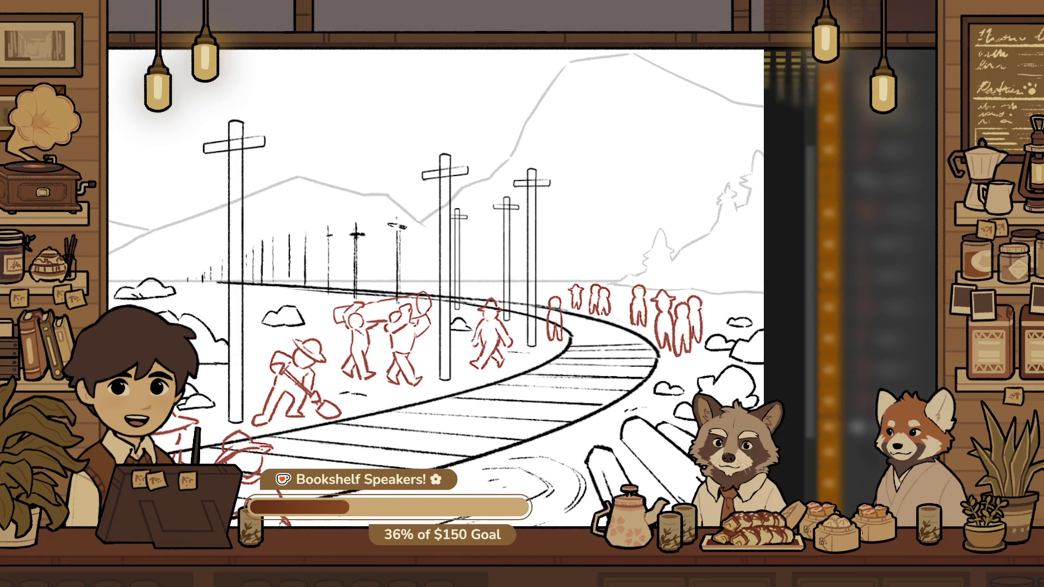
scroll(647, 384, up, 1)
scroll(646, 384, up, 1)
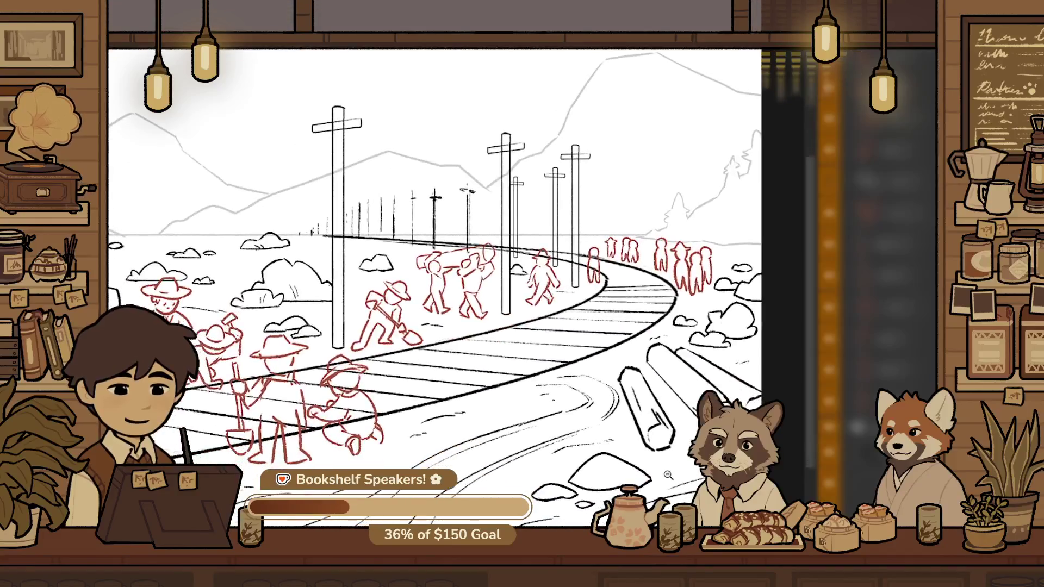
scroll(646, 384, up, 1)
scroll(646, 384, up, 1)
scroll(646, 384, up, 1)
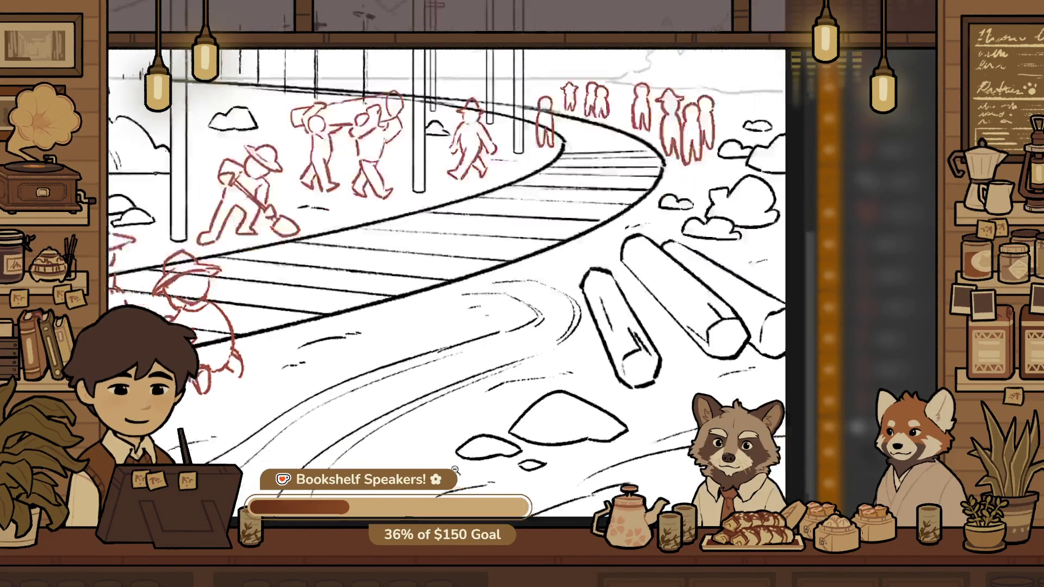
scroll(646, 385, up, 2)
scroll(646, 385, up, 1)
drag(642, 381, 647, 376)
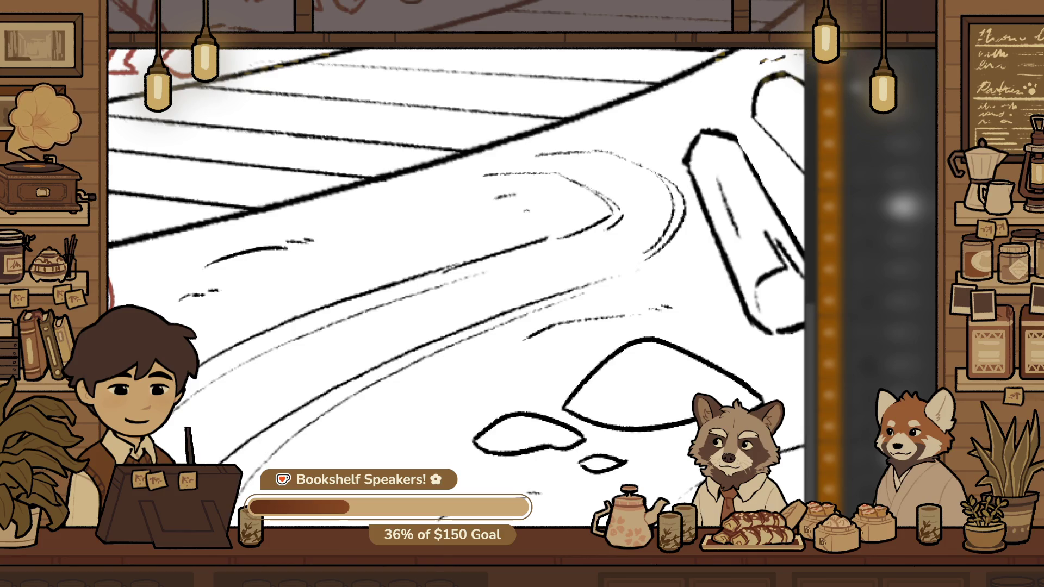
scroll(485, 394, down, 5)
scroll(485, 394, up, 3)
scroll(485, 394, up, 2)
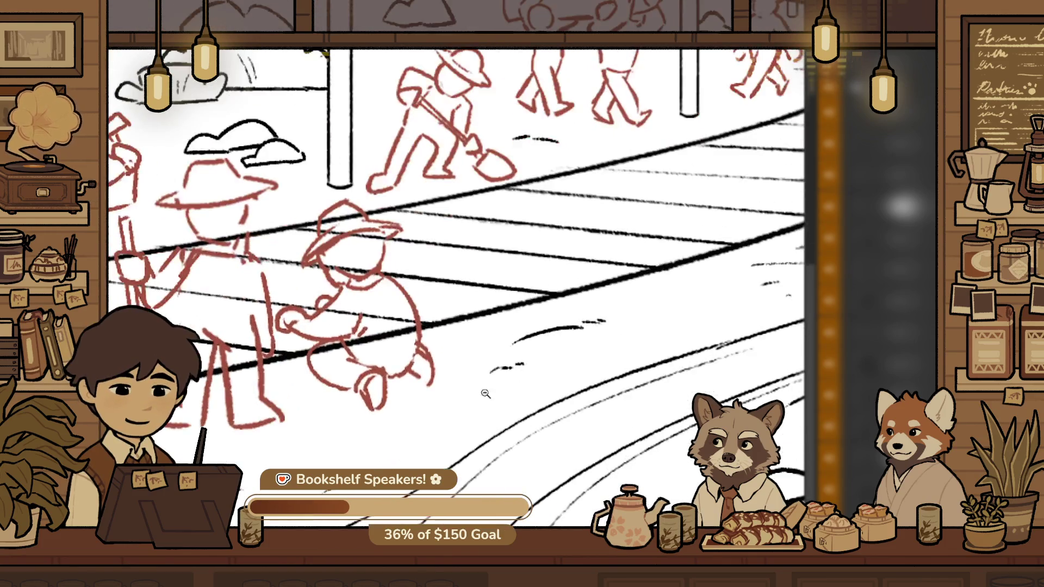
Replace the hooked ground stroke near the track with a shorter arc
mouse_move(579, 328)
mouse_down()
mouse_move(473, 475)
mouse_move(574, 456)
mouse_up()
scroll(551, 447, up, 3)
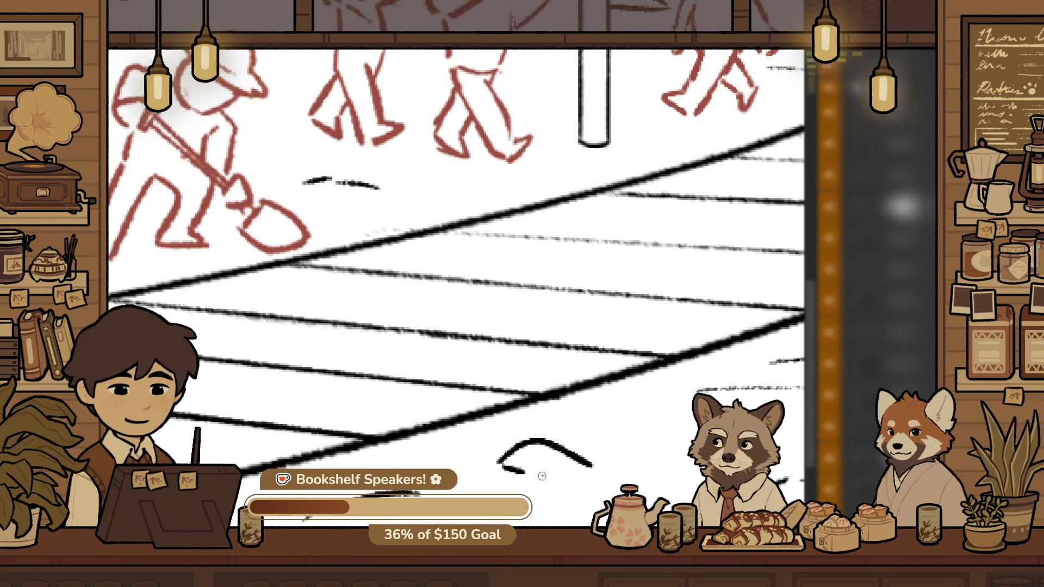
scroll(595, 460, down, 5)
scroll(595, 458, up, 5)
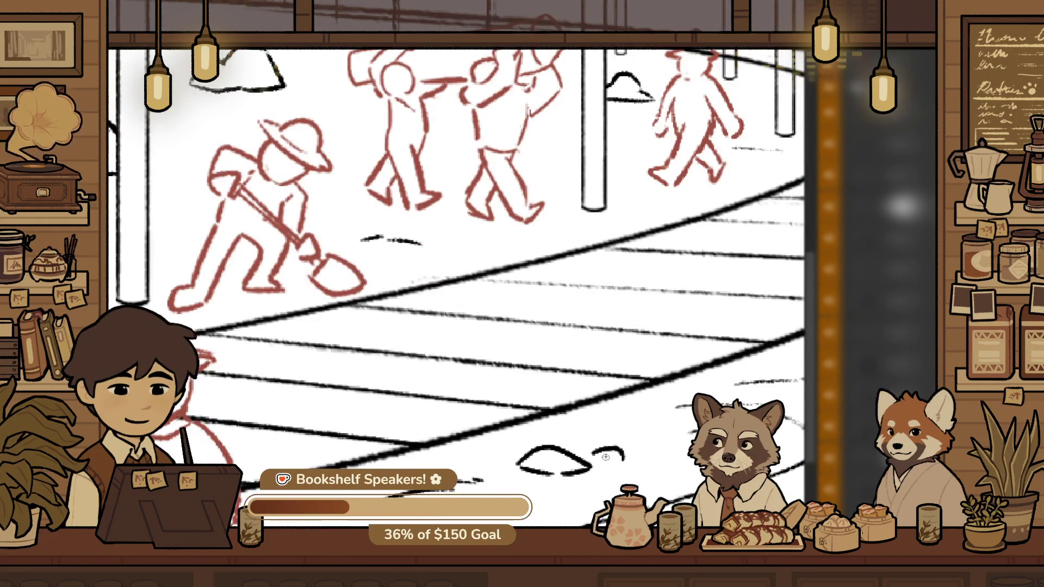
key(ctrl+z)
drag(597, 452, 626, 447)
scroll(632, 451, down, 5)
scroll(599, 463, up, 2)
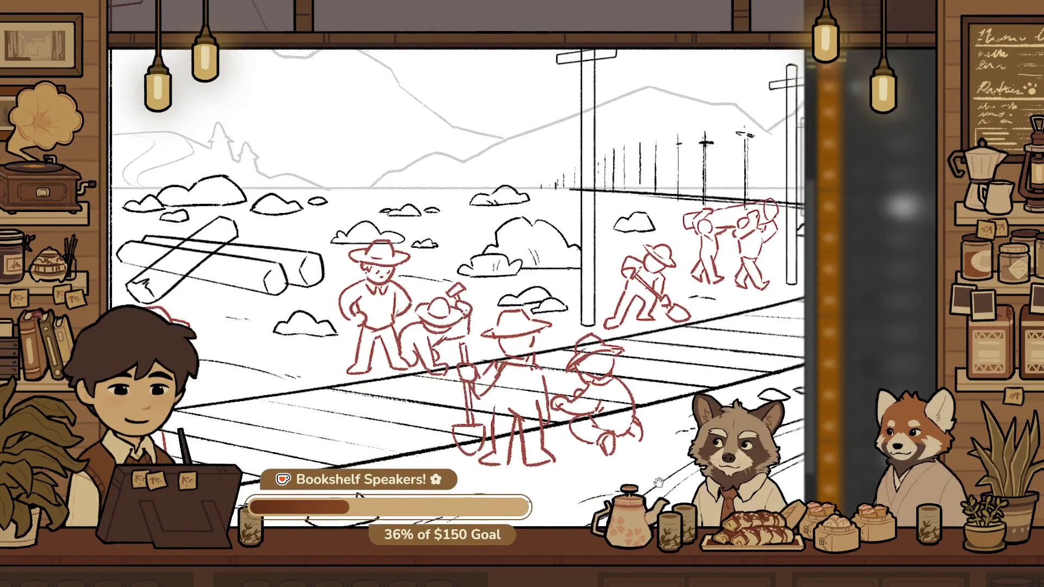
scroll(576, 473, down, 2)
scroll(572, 476, down, 1)
scroll(571, 484, down, 2)
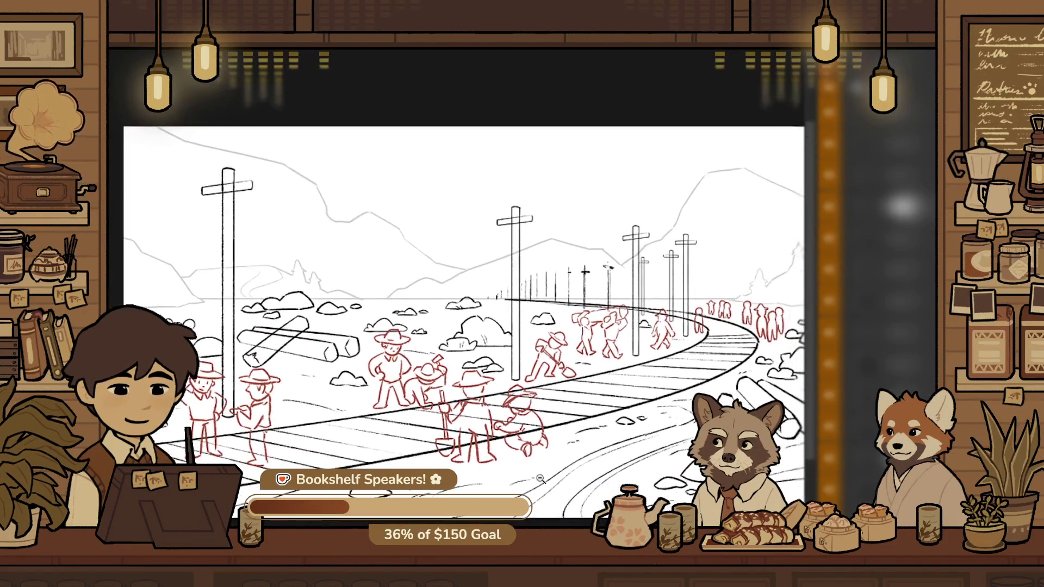
scroll(647, 391, down, 2)
scroll(645, 336, up, 4)
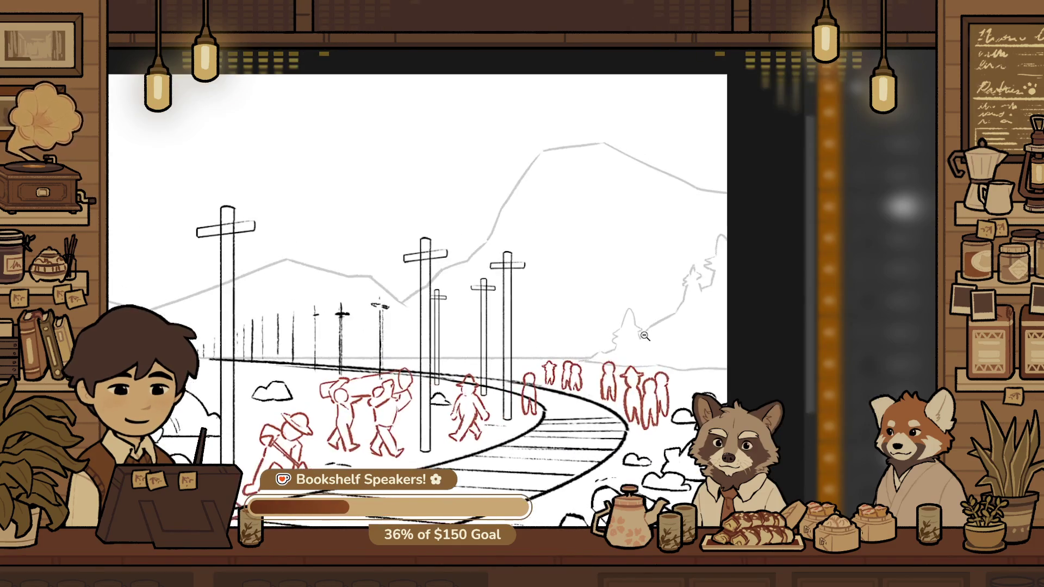
scroll(616, 380, up, 2)
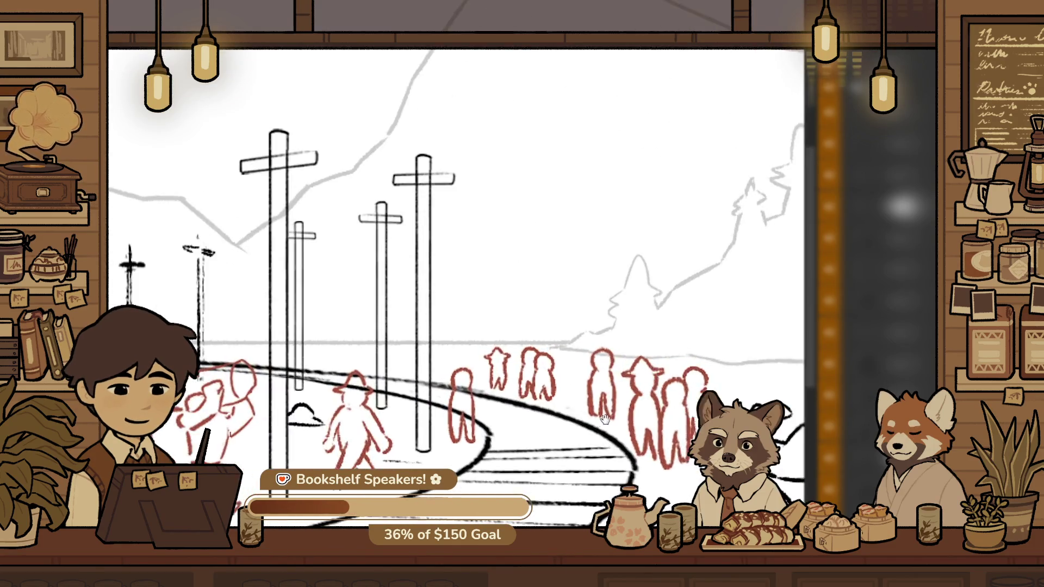
scroll(616, 381, up, 2)
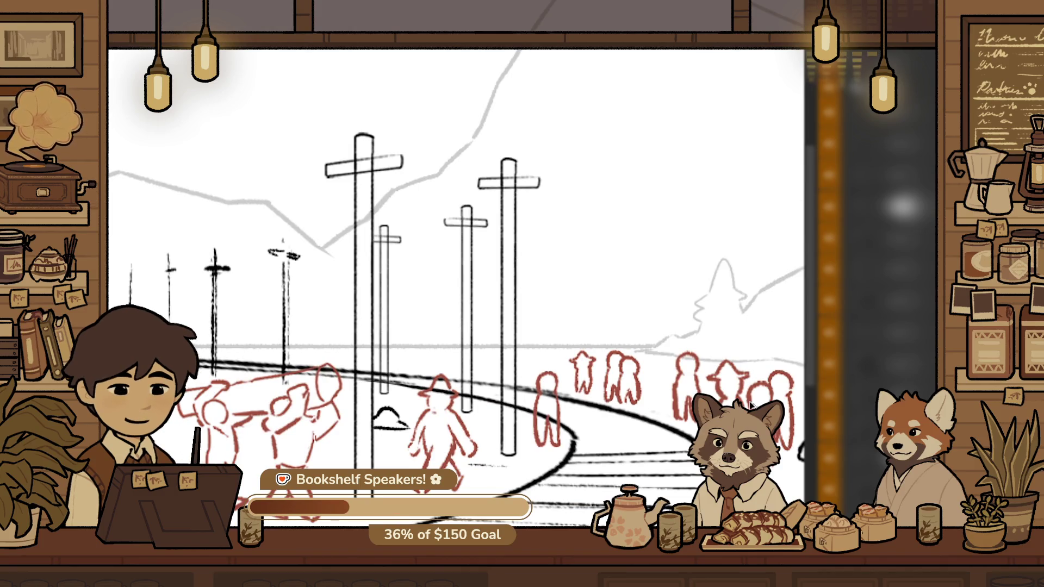
key(Right)
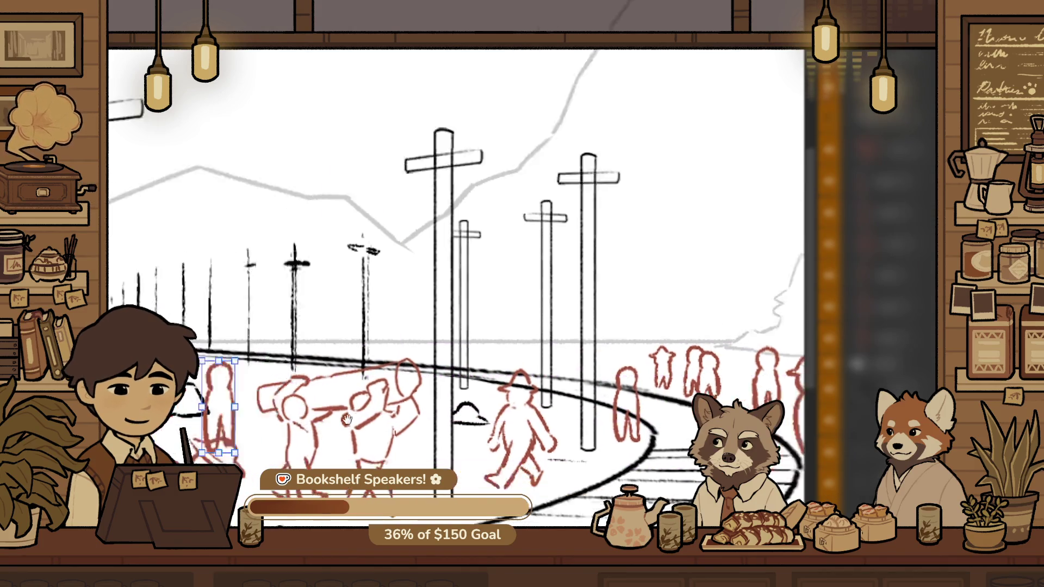
Select a small red figure near the track and move it right into the distant crowd
drag(325, 405, 334, 421)
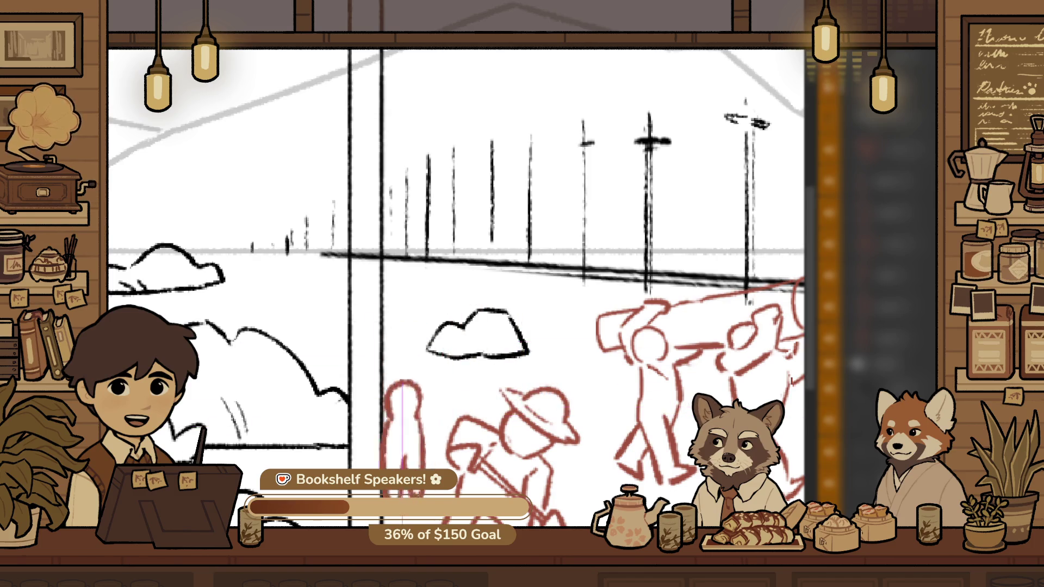
click(454, 436)
key(ctrl+plus)
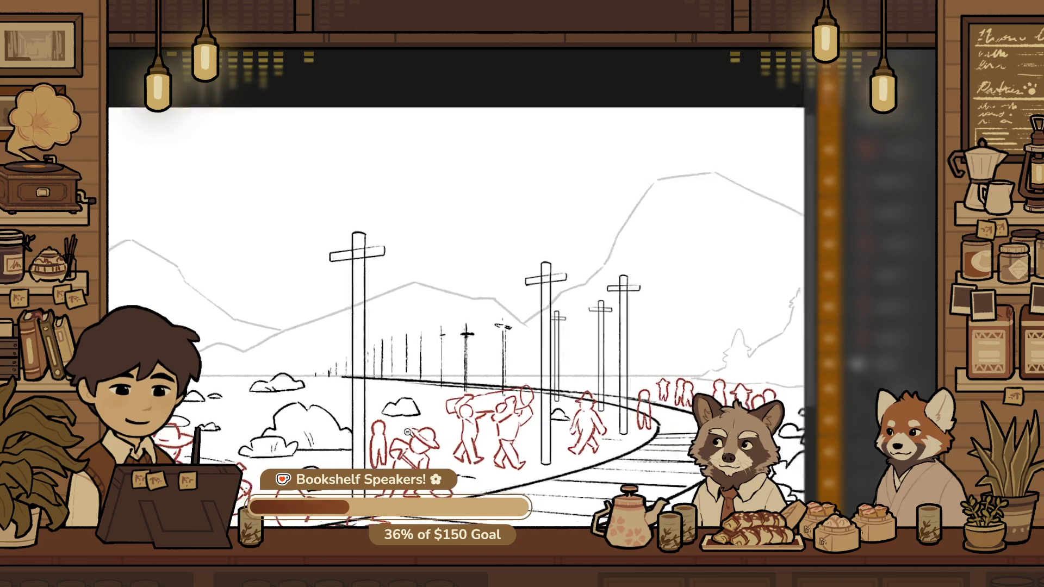
mouse_move(308, 457)
mouse_down()
mouse_move(540, 400)
mouse_move(595, 408)
mouse_up()
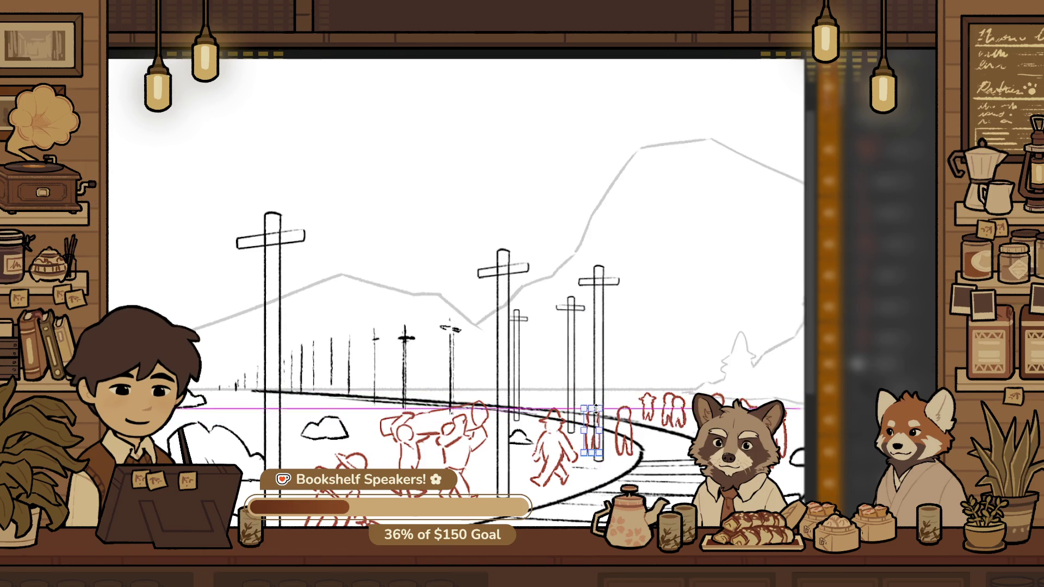
Move another distant figure up and left and erase the right half of its head
scroll(663, 408, up, 5)
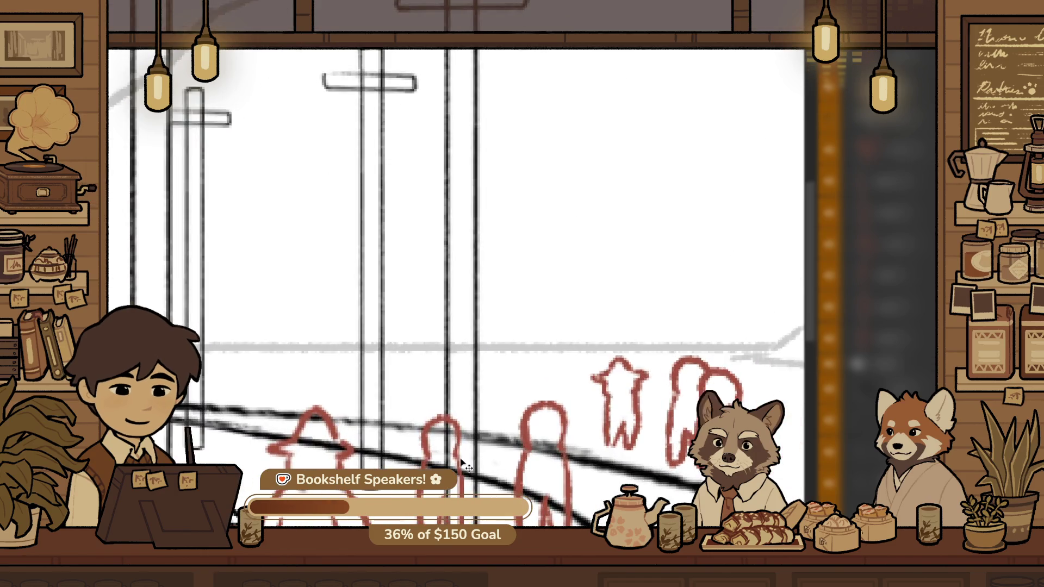
drag(428, 444, 420, 422)
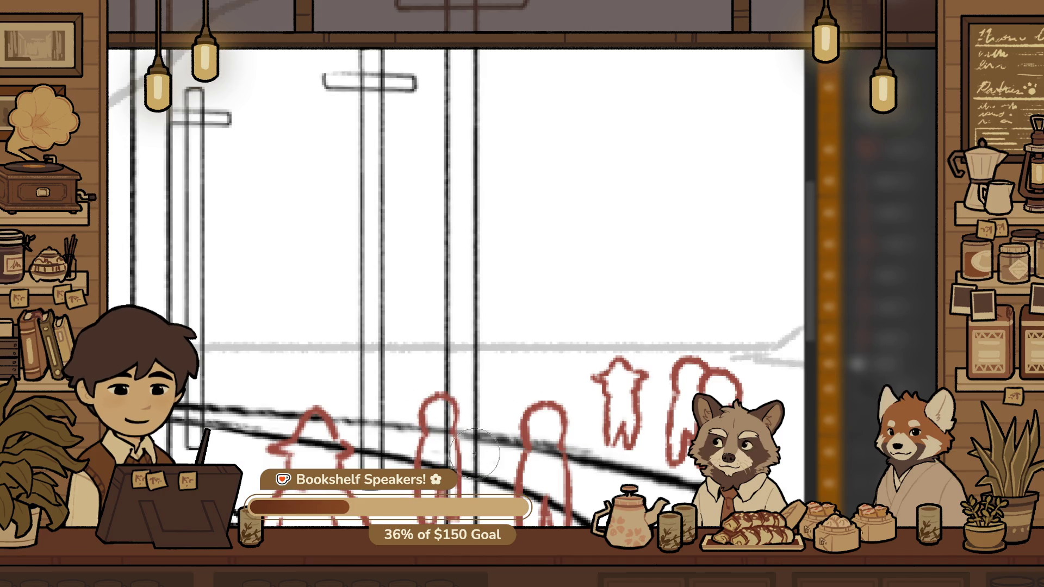
drag(474, 453, 471, 459)
click(561, 473)
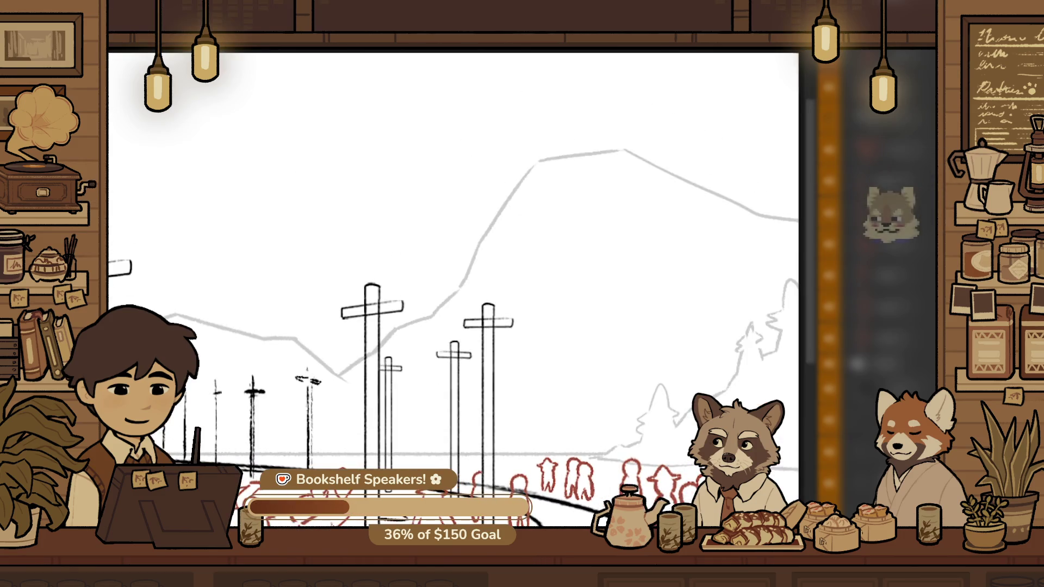
Move a selected distant red figure left to a new spot in the crowd
scroll(561, 473, up, 5)
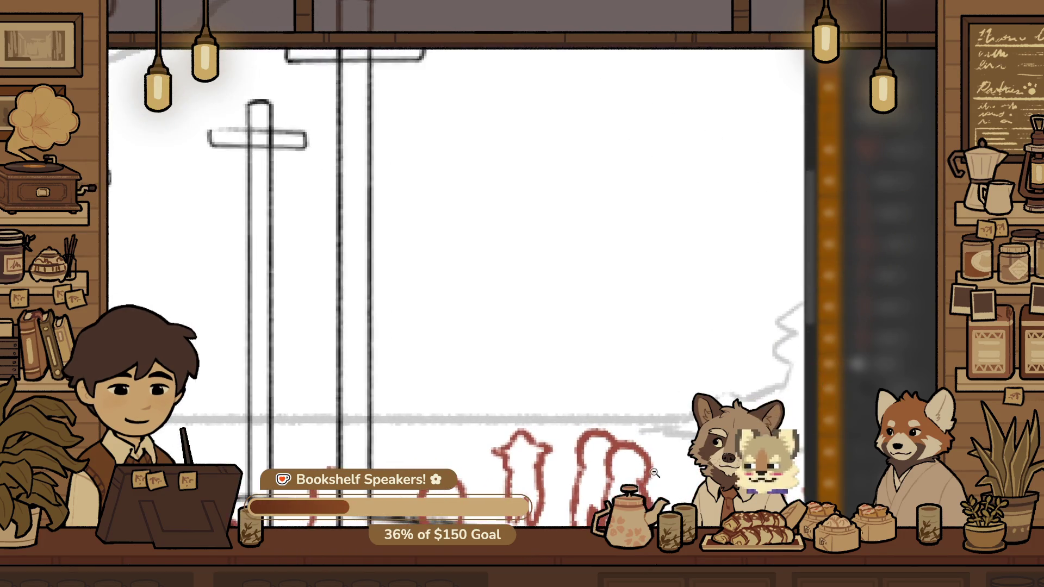
click(550, 435)
mouse_move(550, 435)
mouse_down()
mouse_move(306, 494)
mouse_move(429, 444)
mouse_up()
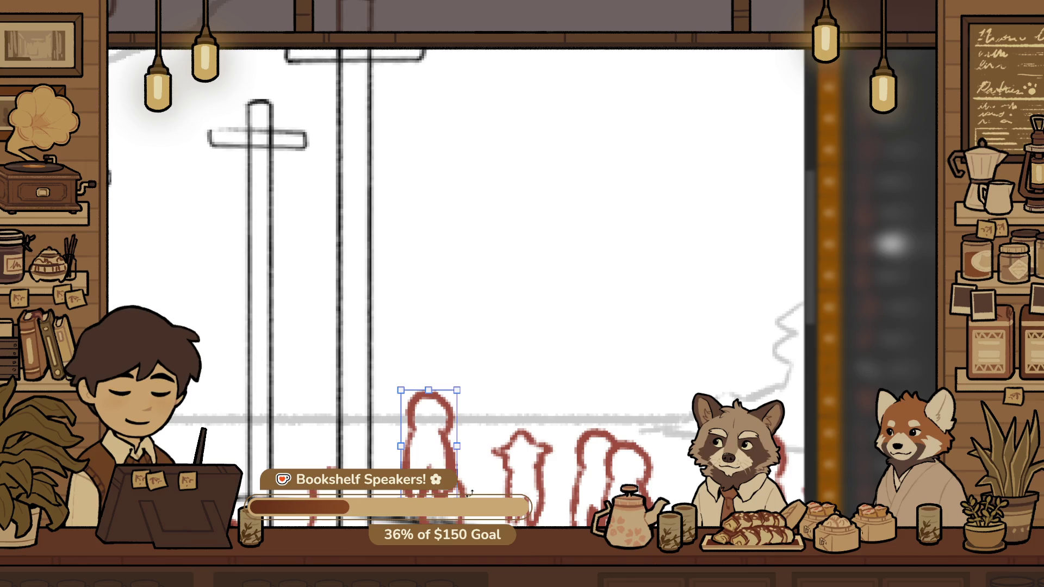
key(ctrl+d)
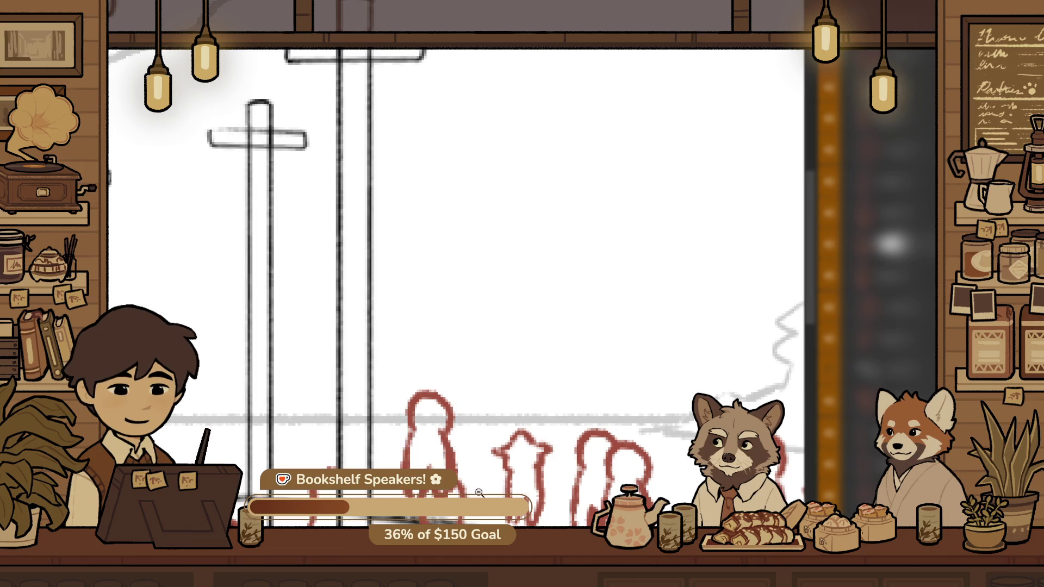
scroll(479, 492, up, 2)
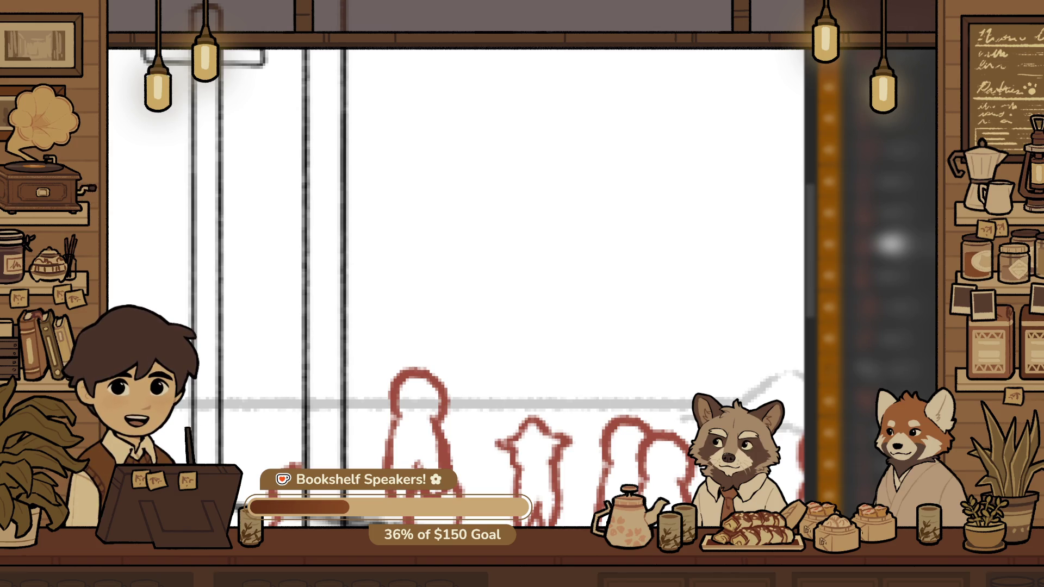
scroll(515, 440, down, 3)
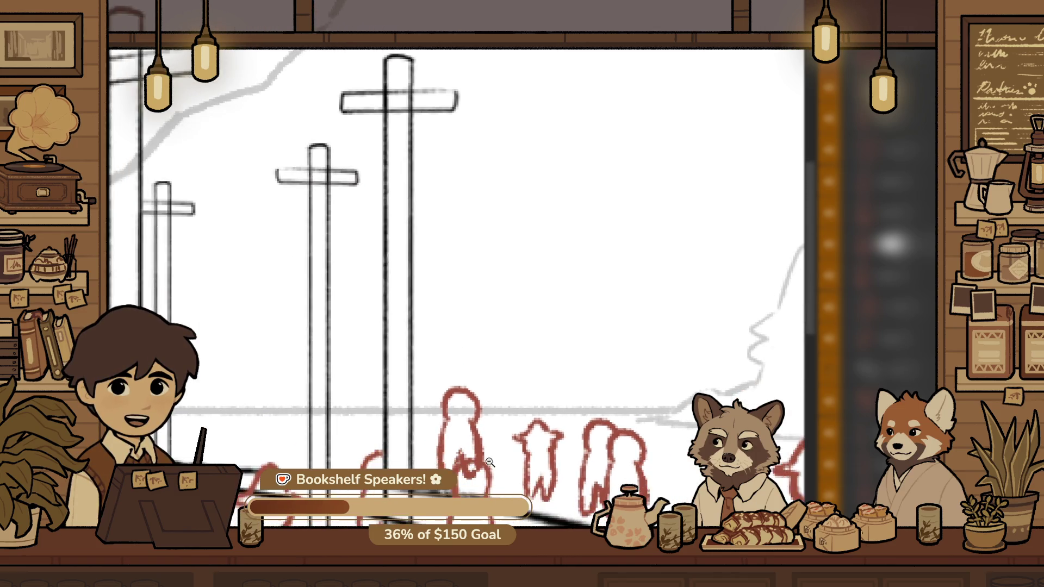
scroll(514, 440, up, 4)
scroll(515, 440, up, 2)
scroll(514, 441, down, 2)
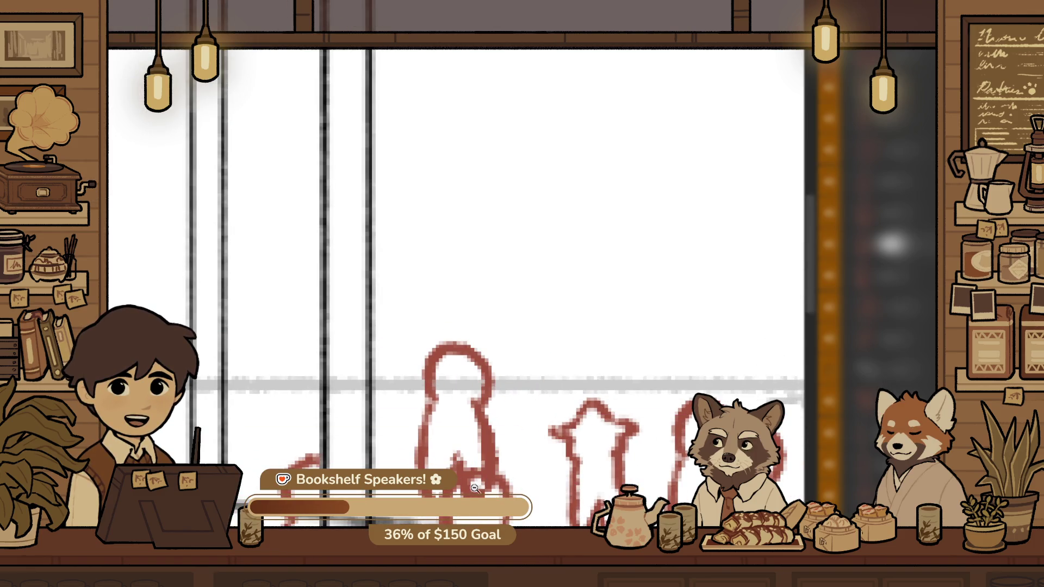
scroll(475, 488, up, 1)
mouse_move(439, 364)
mouse_down()
mouse_move(456, 358)
mouse_move(422, 353)
mouse_up()
key(ctrl+z)
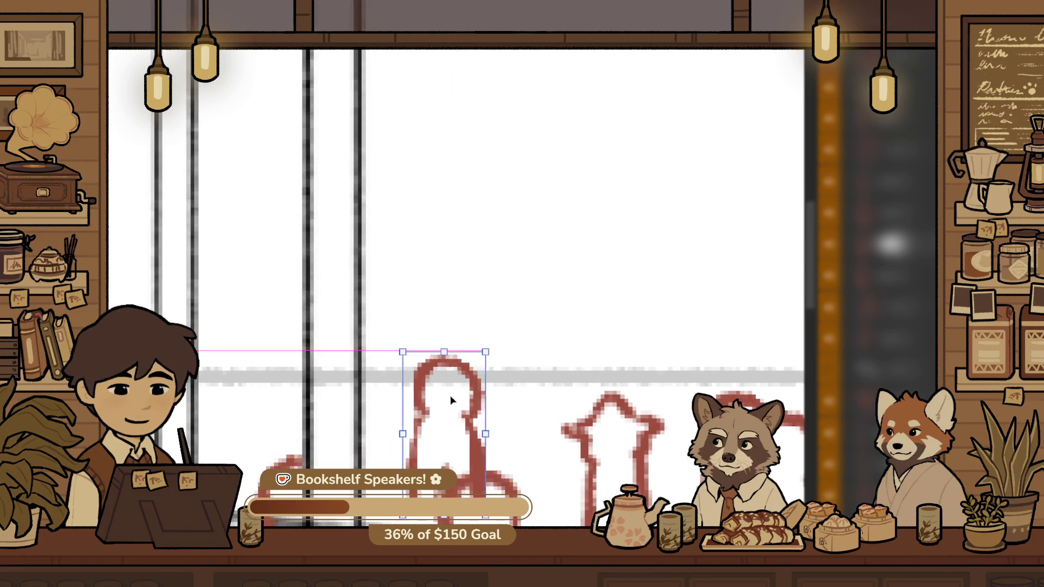
Shorten one distant figure by dragging its top transform handle down
click(564, 340)
scroll(475, 432, down, 2)
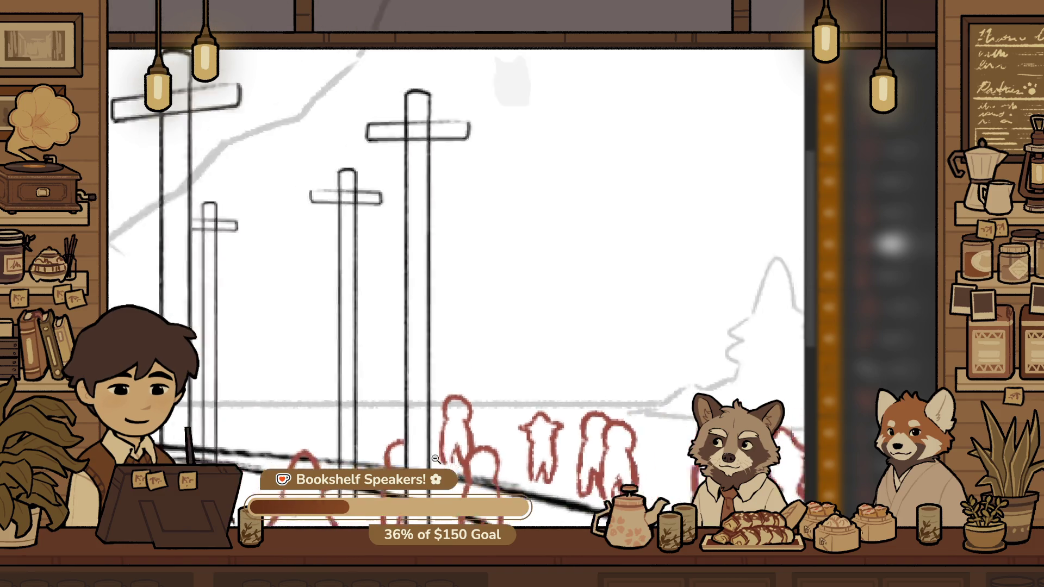
scroll(489, 434, down, 2)
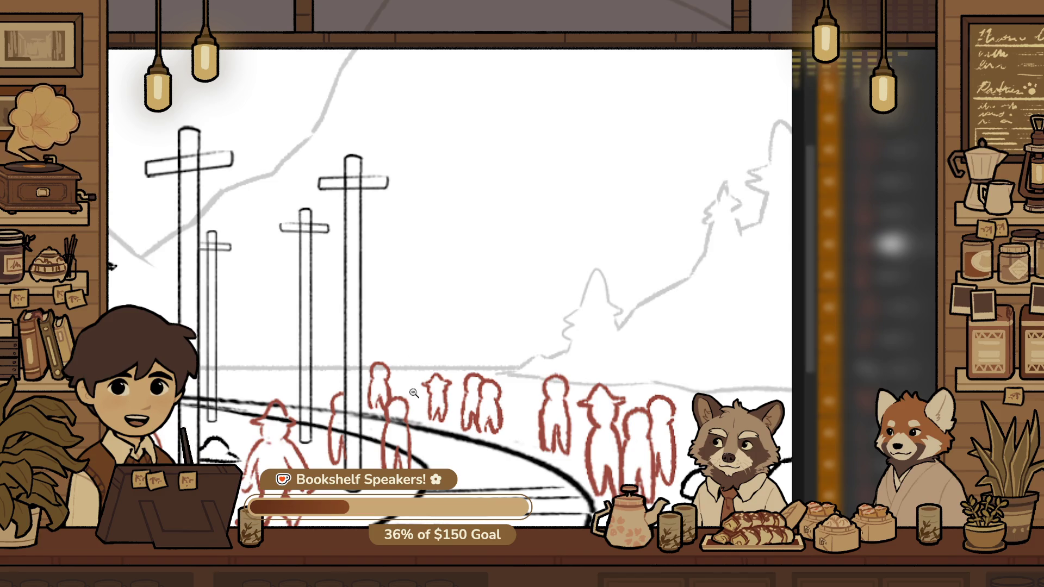
drag(413, 393, 468, 437)
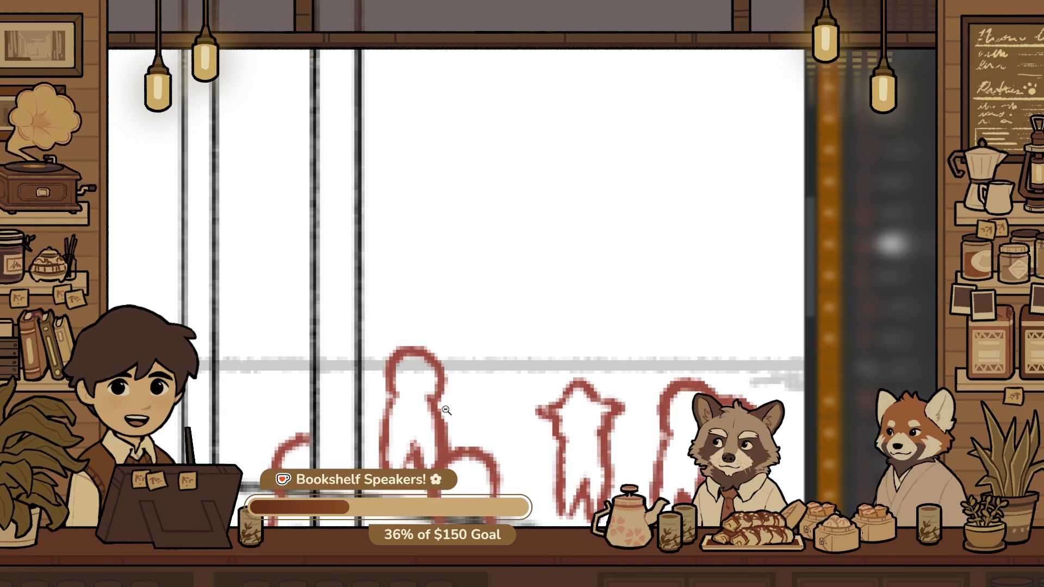
mouse_move(422, 446)
mouse_down()
mouse_move(343, 434)
mouse_move(654, 473)
mouse_up()
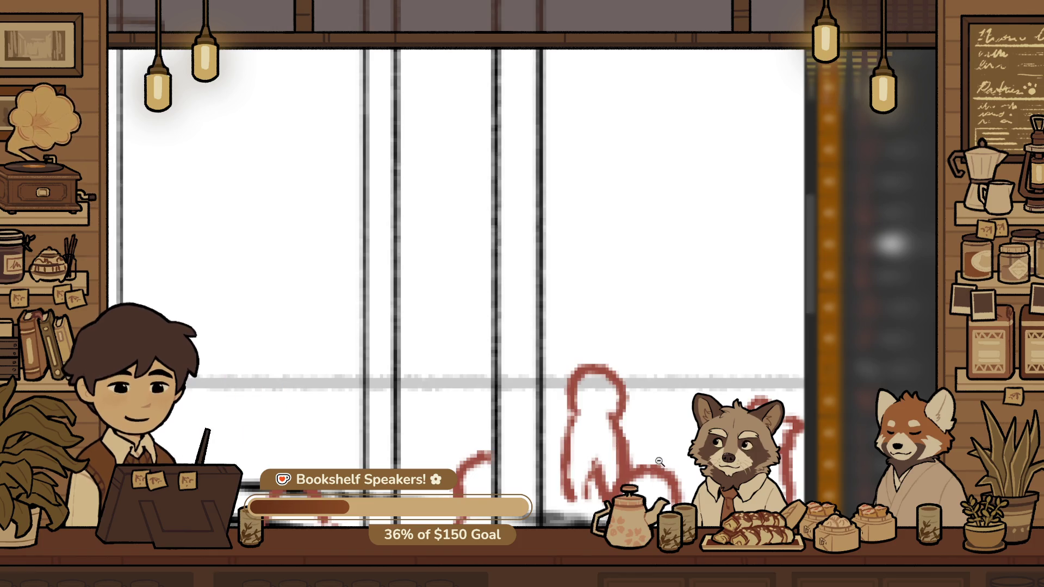
click(595, 343)
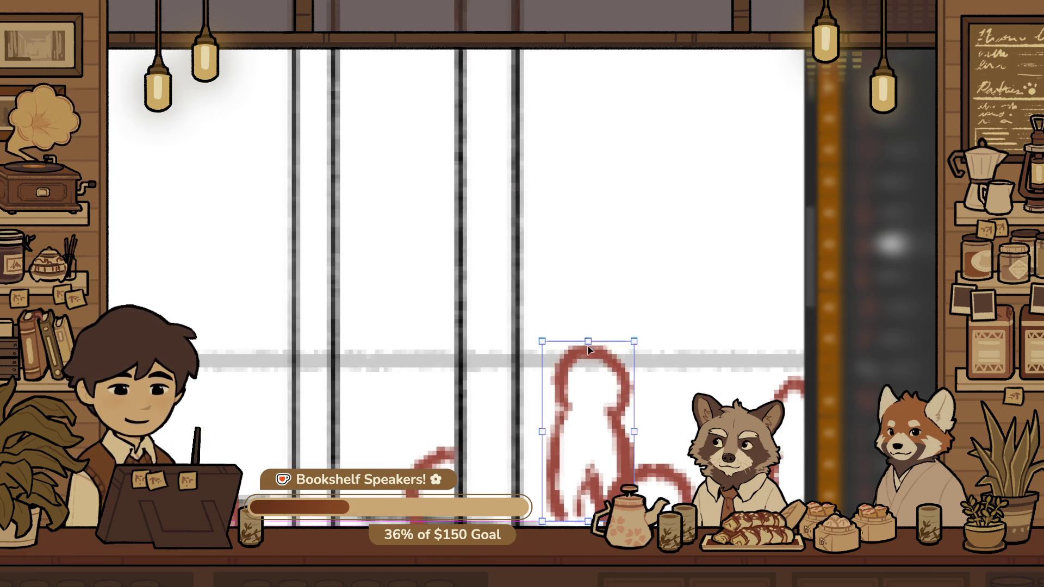
drag(587, 336, 588, 342)
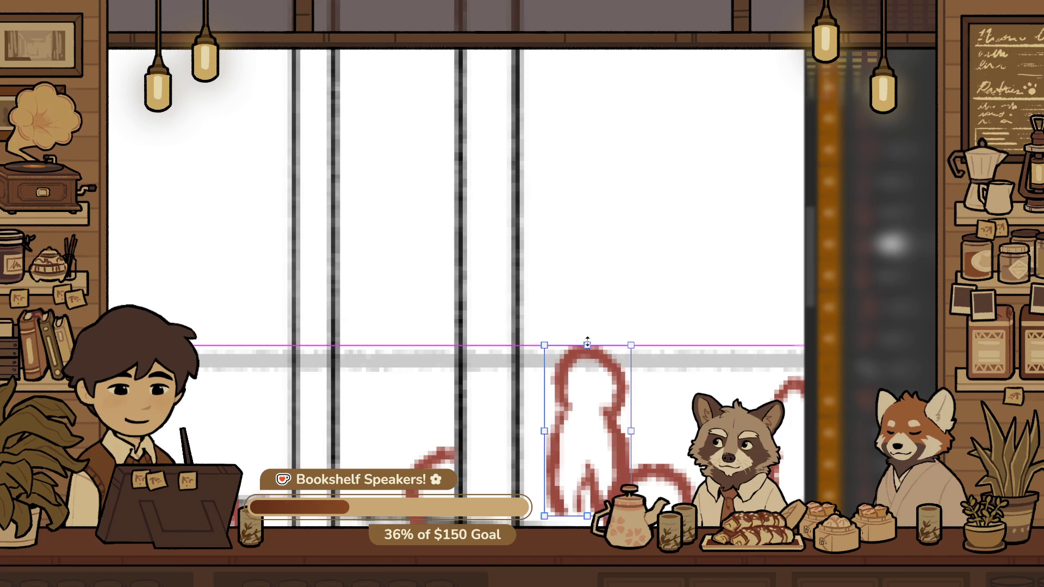
click(660, 187)
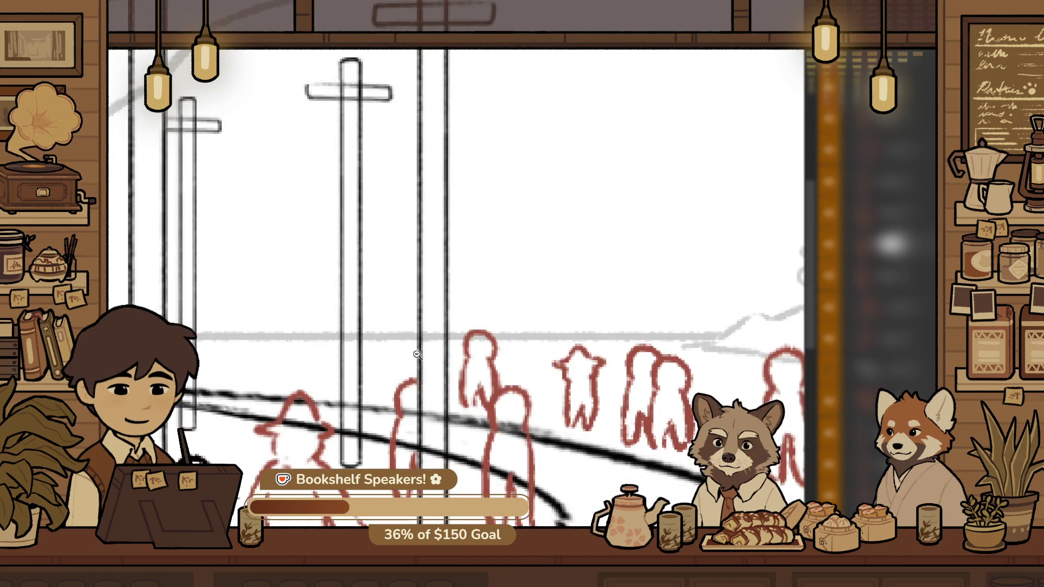
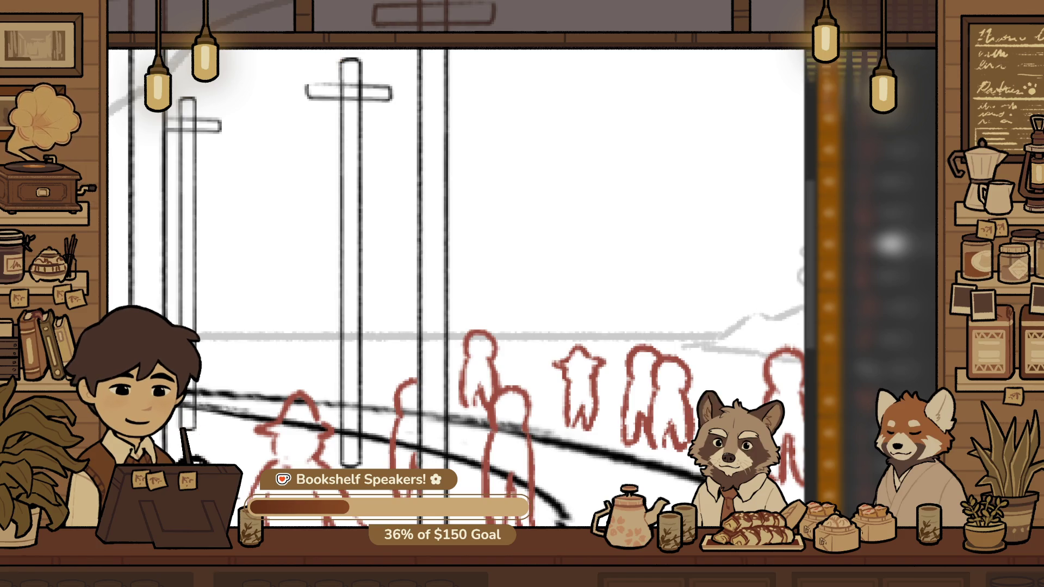
Shrink the distant red figure slightly using its corner handle
click(465, 254)
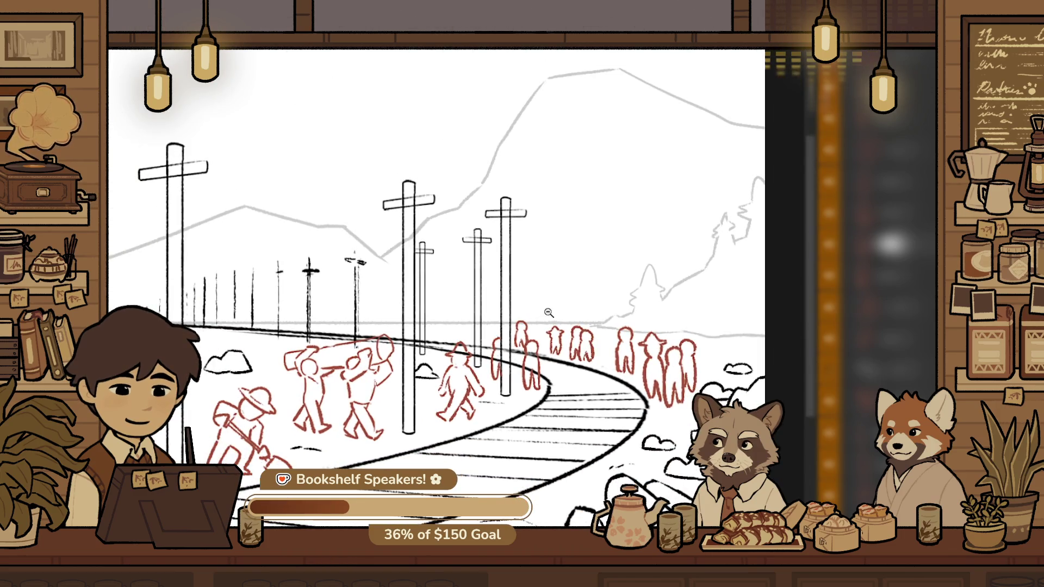
scroll(536, 315, up, 5)
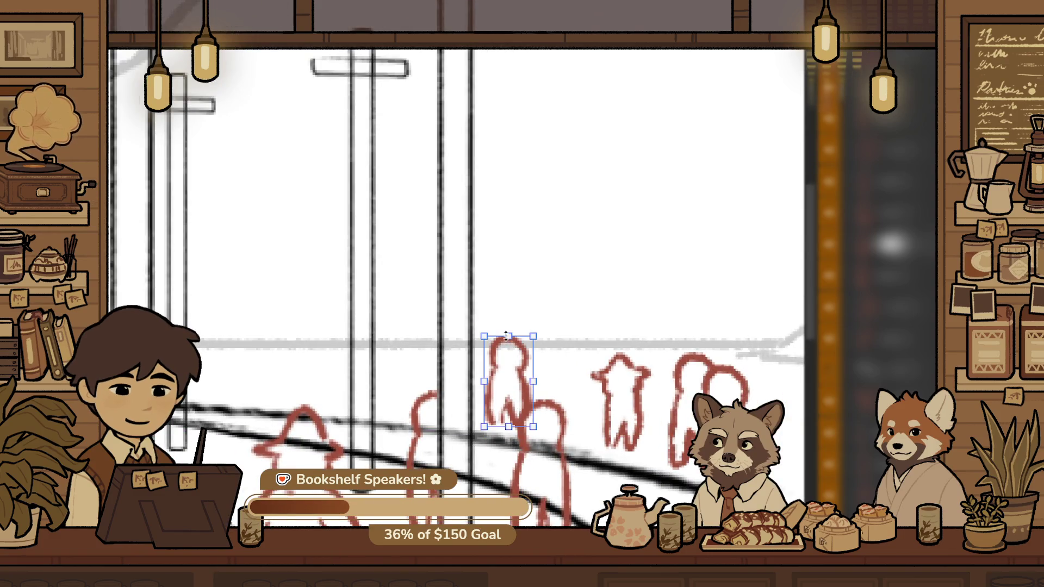
drag(483, 338, 493, 354)
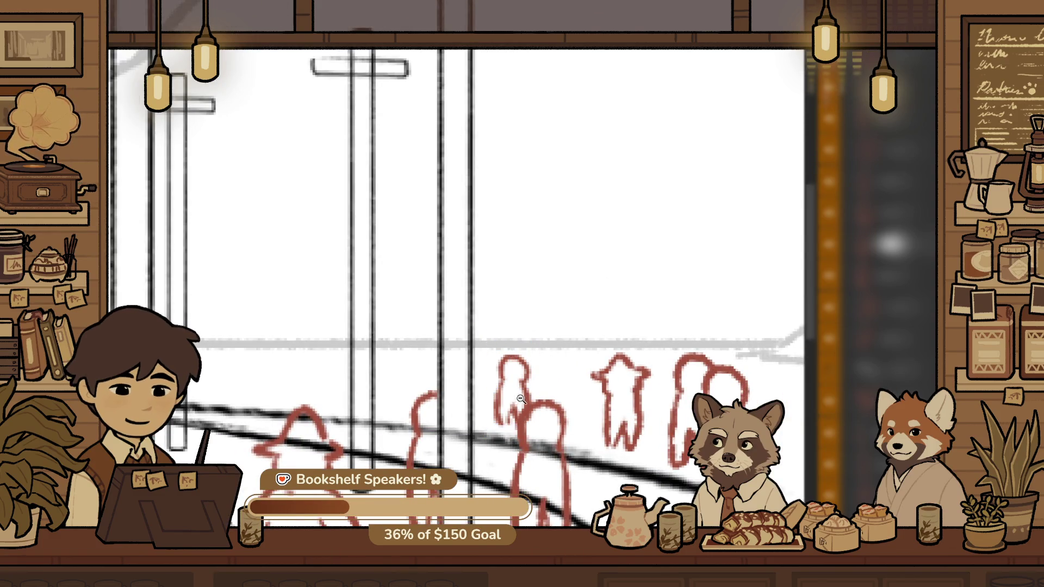
click(535, 430)
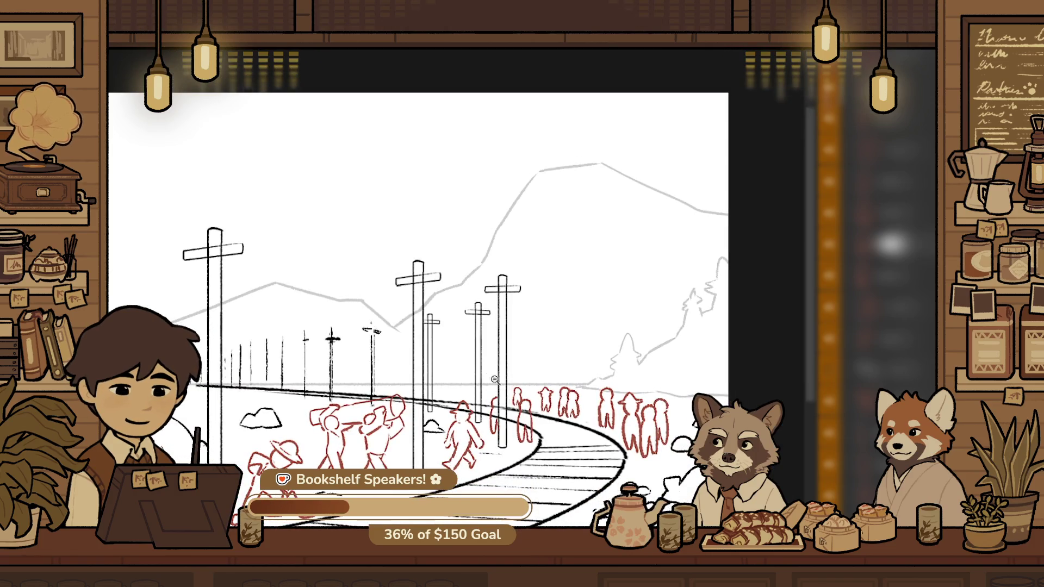
drag(514, 396, 533, 524)
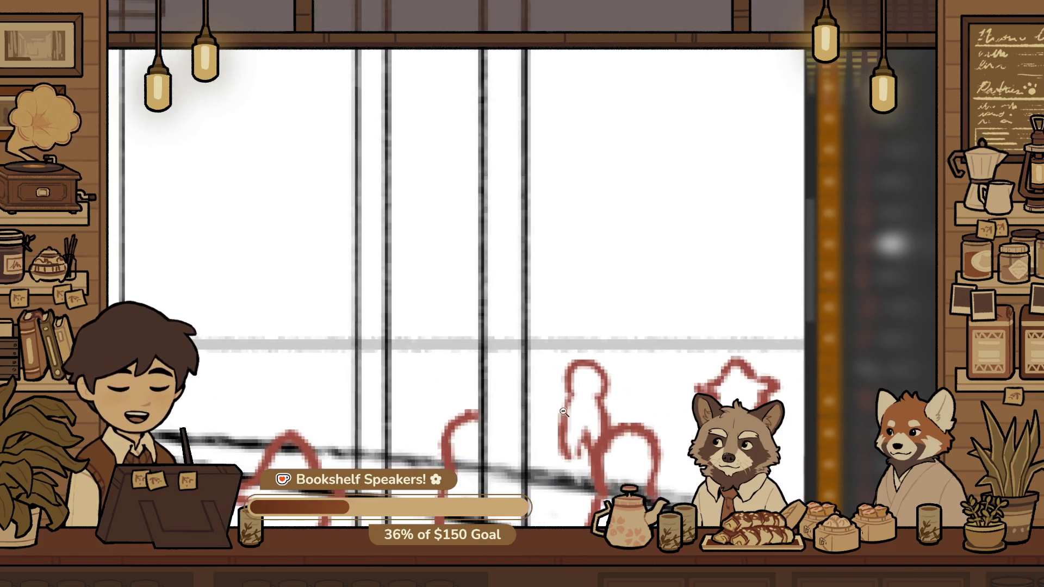
Alt-drag a copy of another red figure further left into the background crowd
click(576, 379)
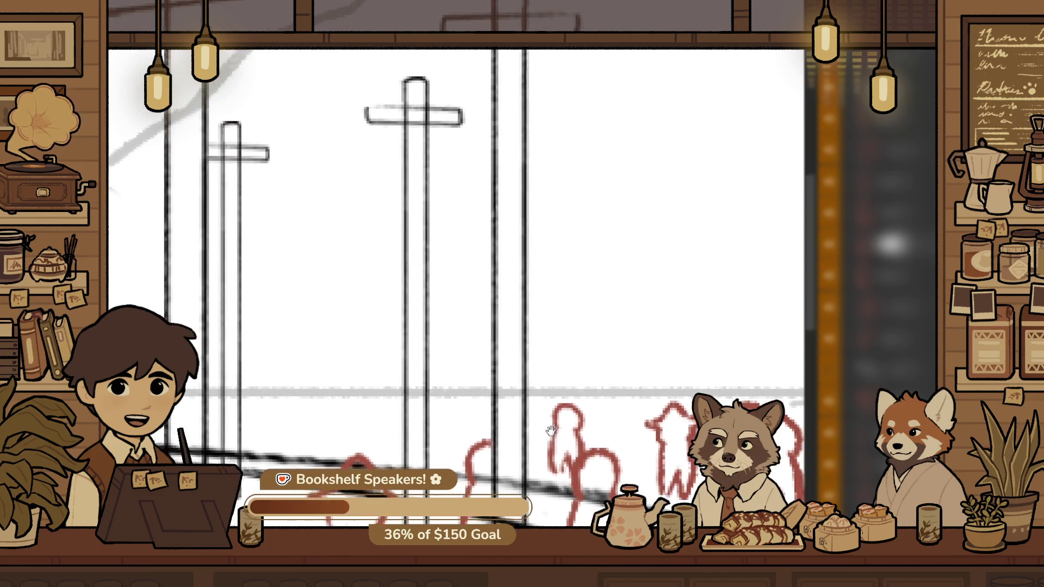
ctrl+click(551, 403)
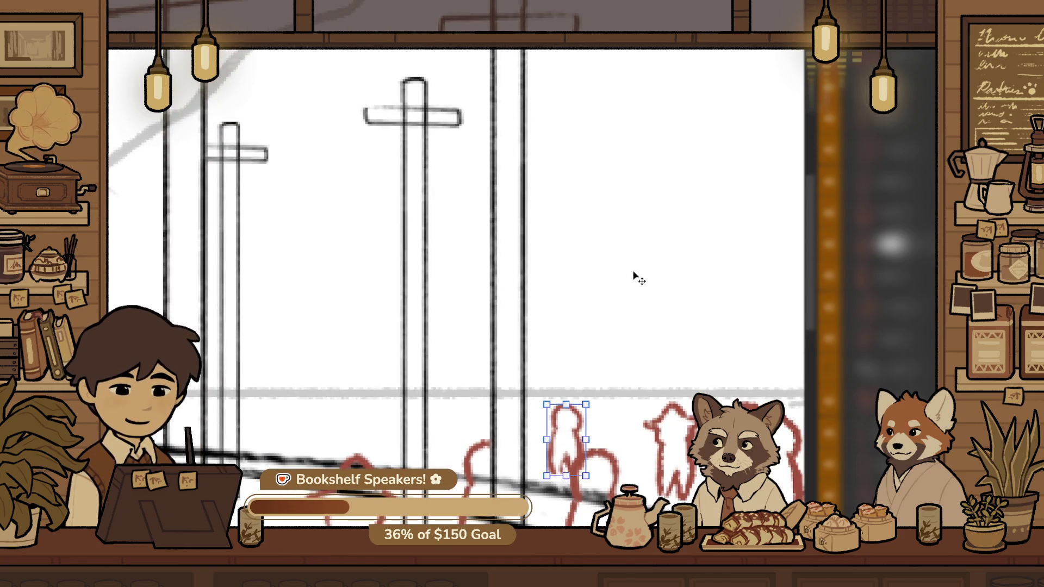
click(579, 438)
drag(585, 448, 388, 430)
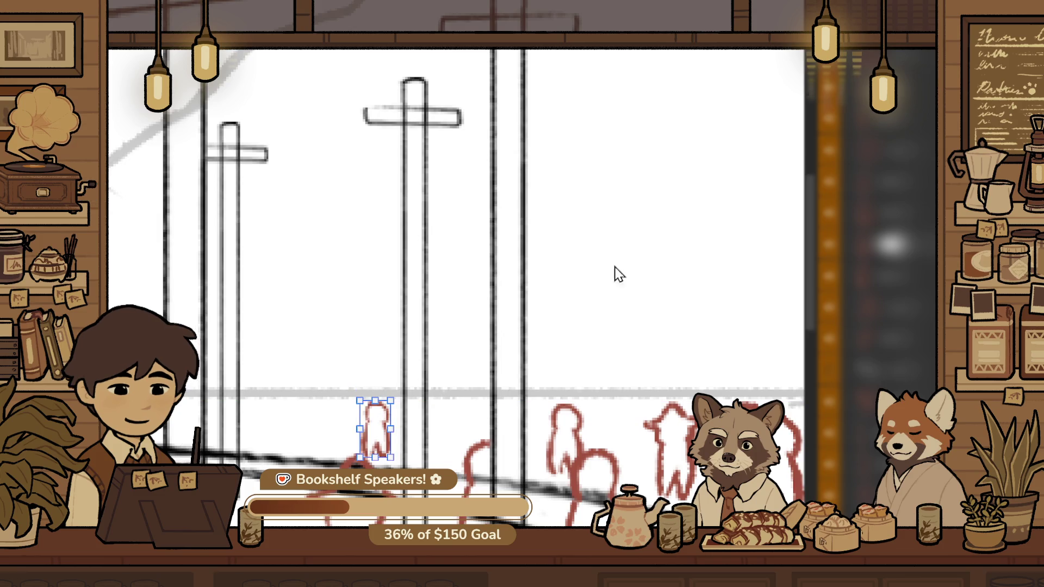
key(z)
scroll(504, 309, down, 5)
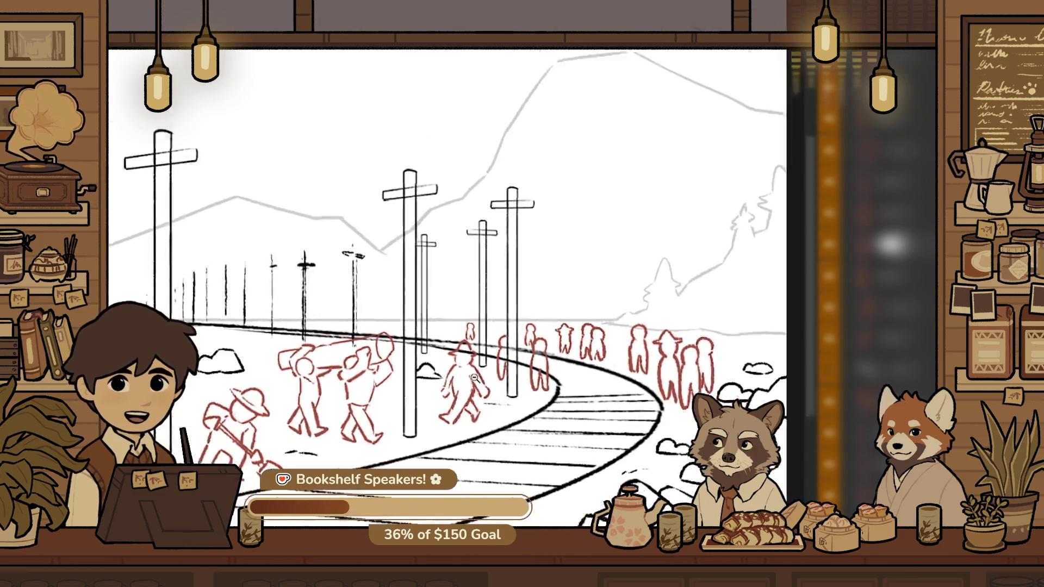
Nudge the small red figure left and shorten it from its top handle
scroll(461, 330, up, 10)
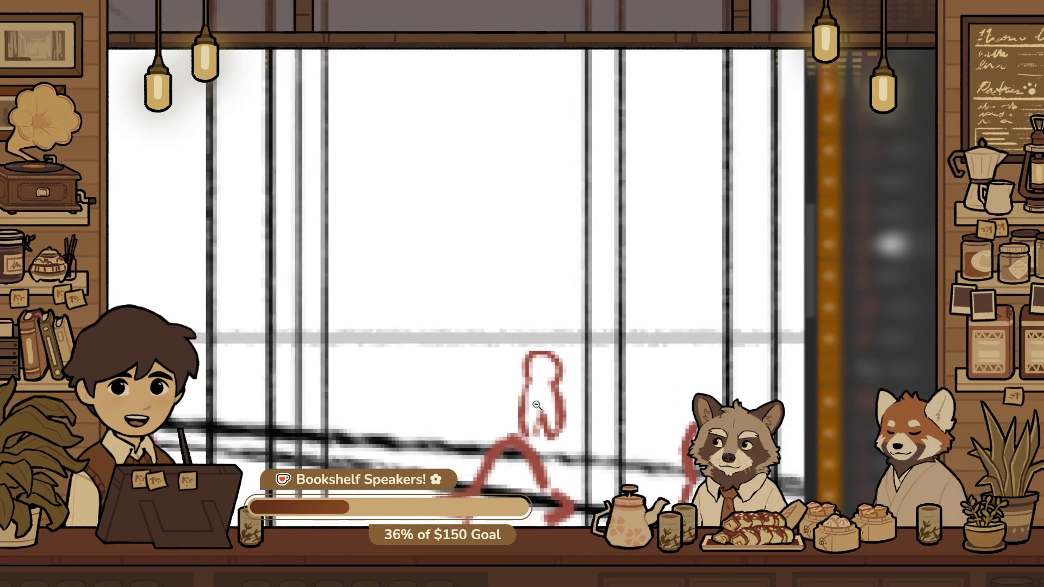
drag(438, 409, 433, 407)
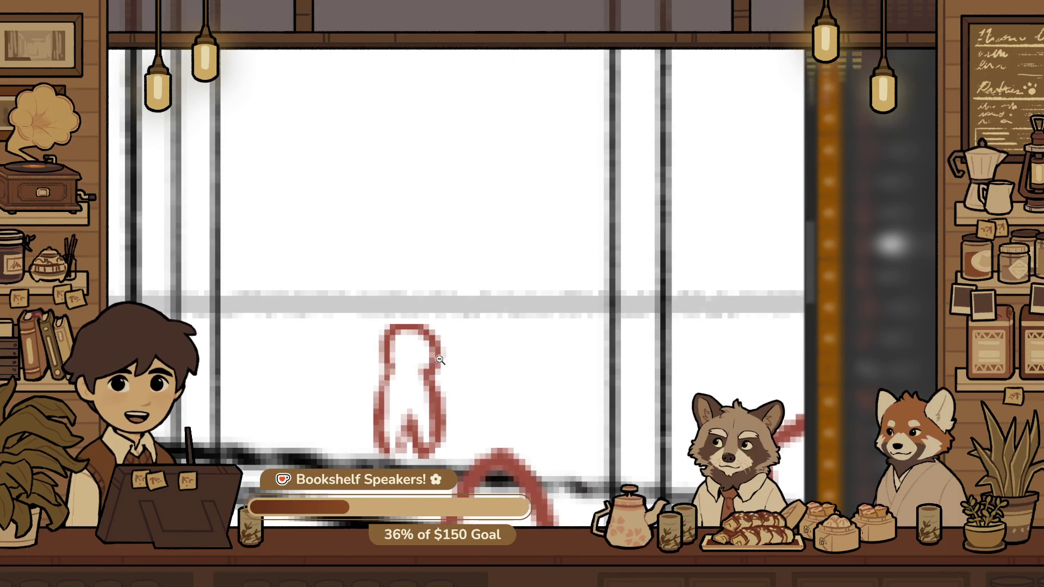
drag(411, 325, 411, 330)
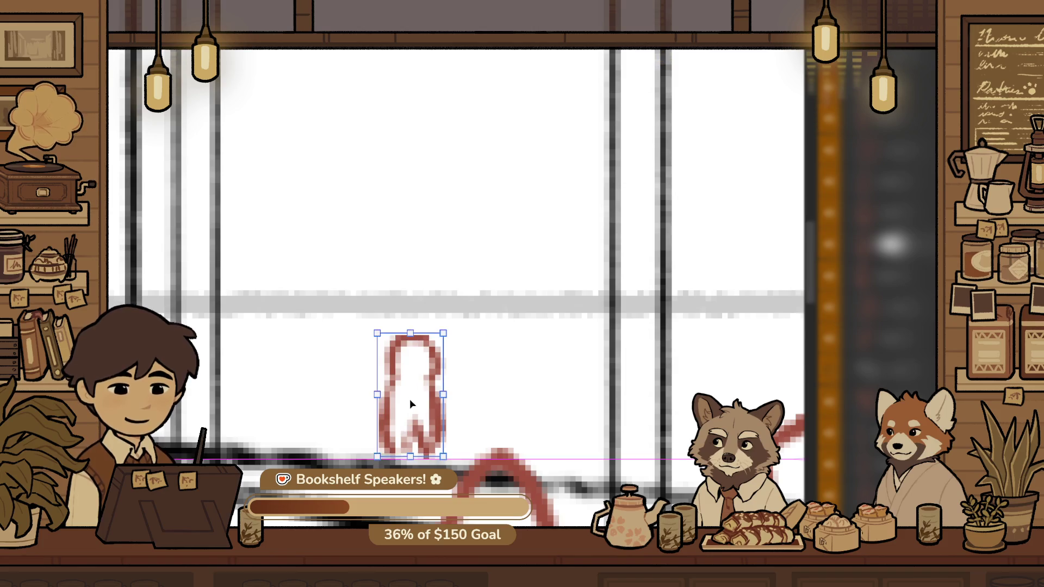
Duplicate the small figure and place the copy just left of the original
key(z)
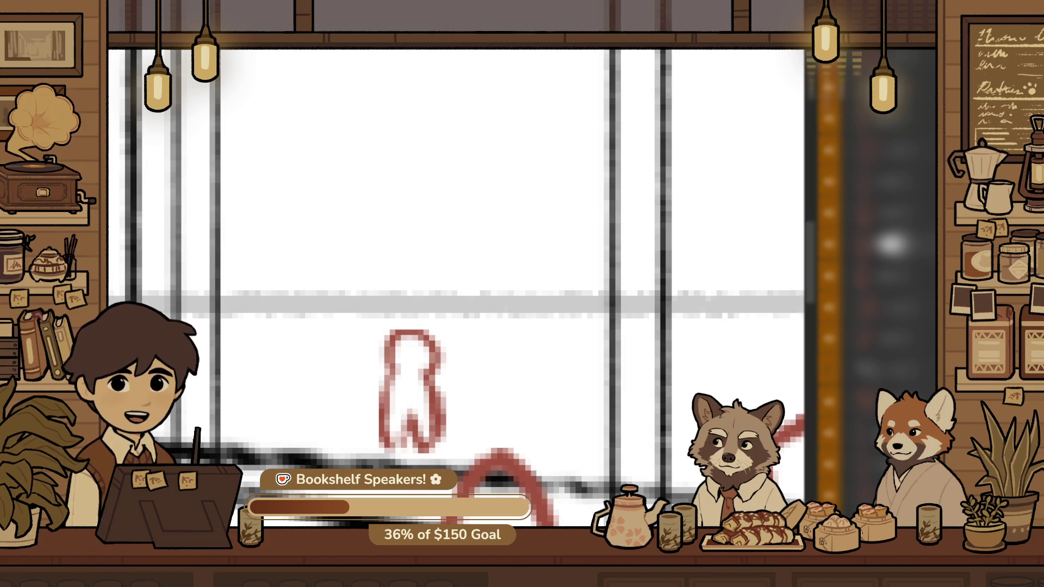
alt+click(455, 202)
alt+click(455, 202)
alt+click(426, 187)
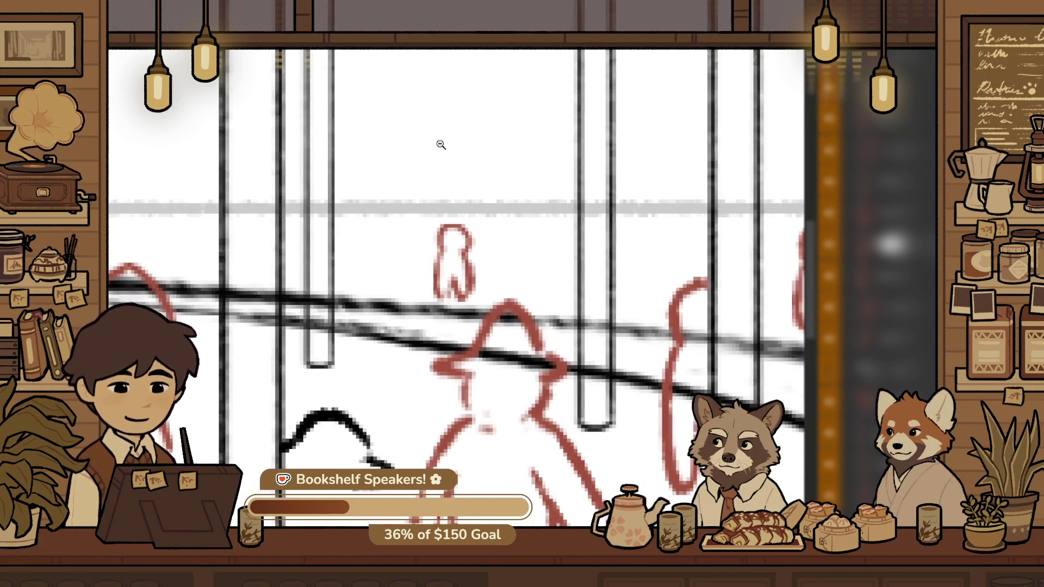
scroll(536, 333, up, 2)
scroll(514, 418, up, 2)
drag(497, 326, 428, 302)
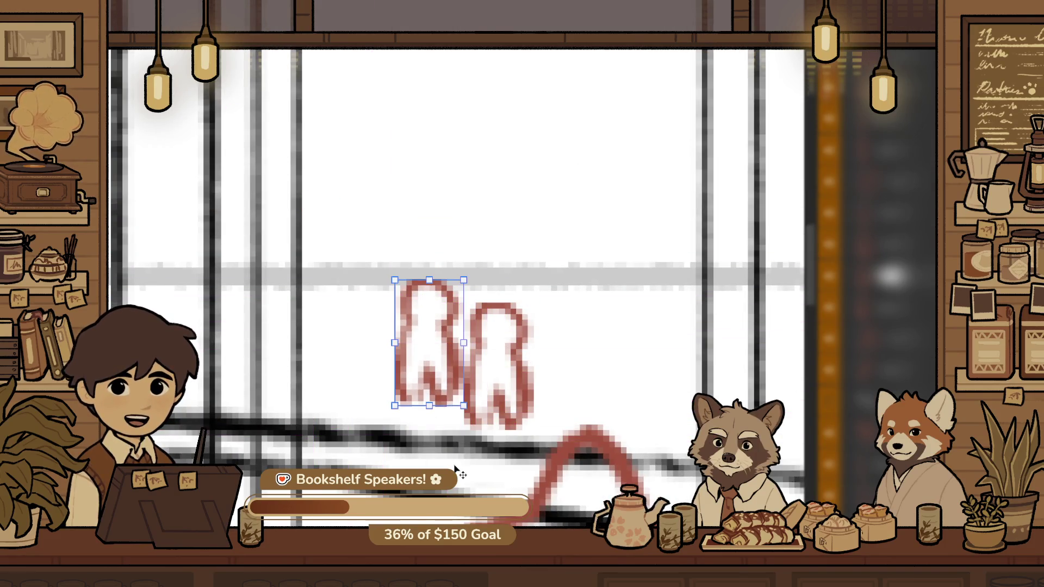
key(ctrl+z)
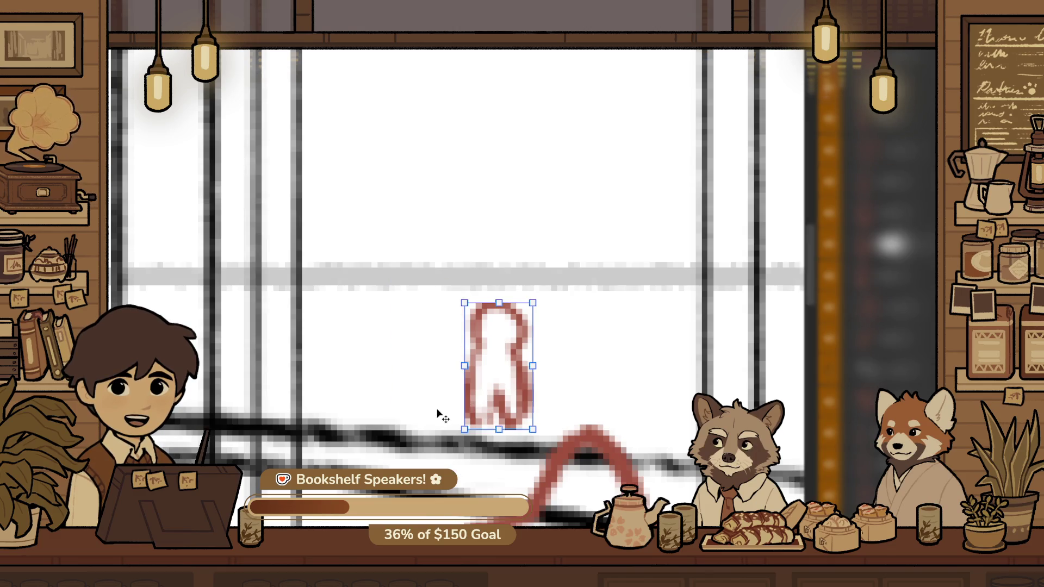
key(ctrl+d)
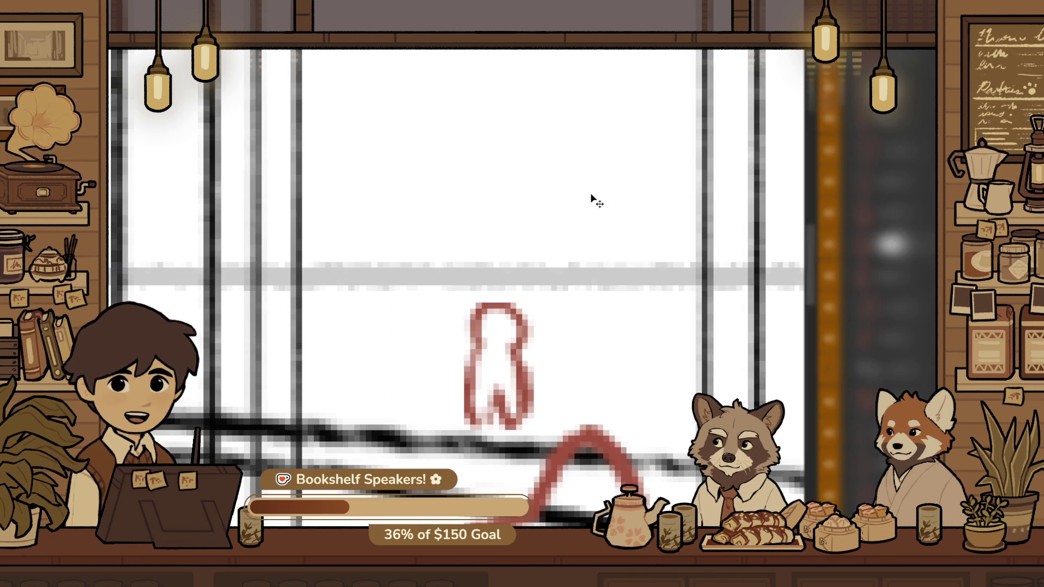
drag(524, 347, 465, 301)
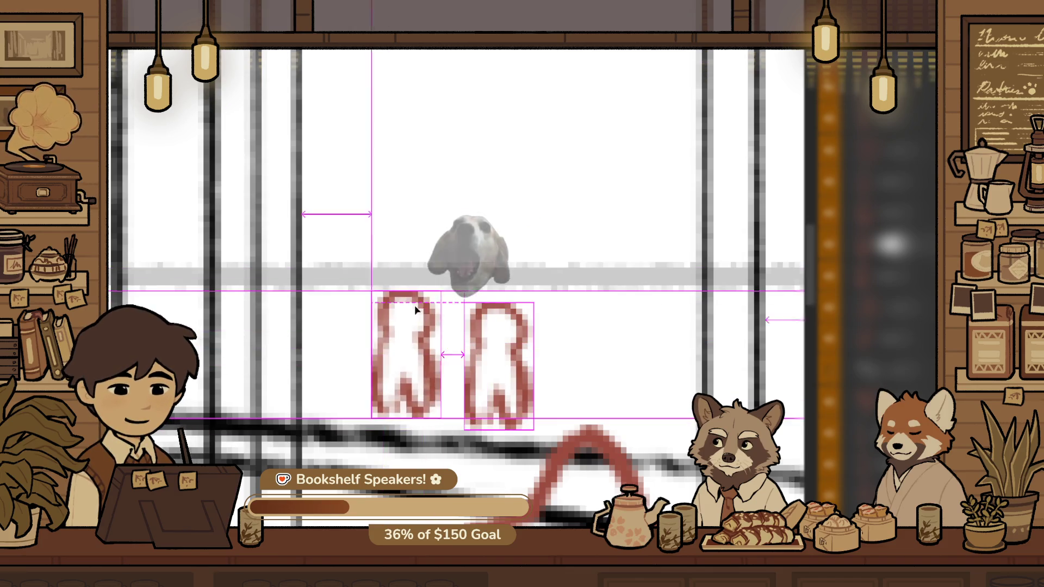
mouse_move(465, 301)
mouse_down()
mouse_move(425, 323)
mouse_move(431, 311)
mouse_up()
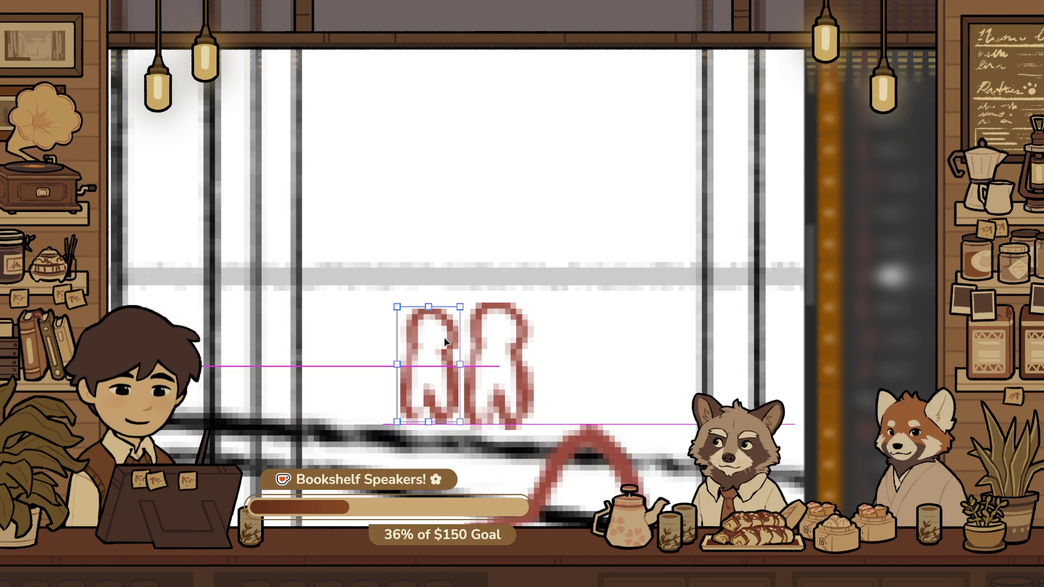
key(z)
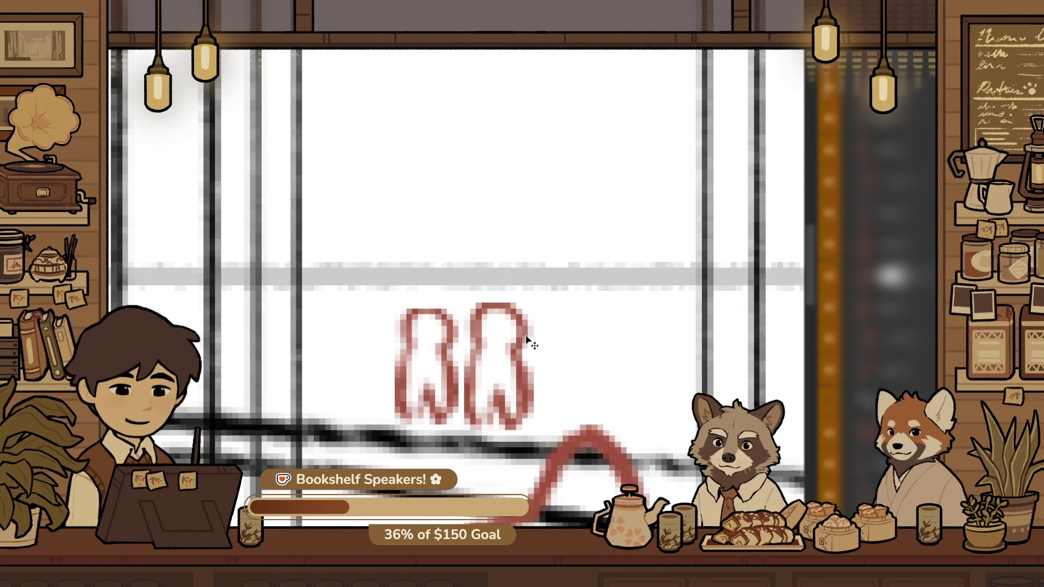
scroll(526, 340, up, 2)
With a much smaller brush, erase the second tiny figure's top and repaint it with raised arms
key(b)
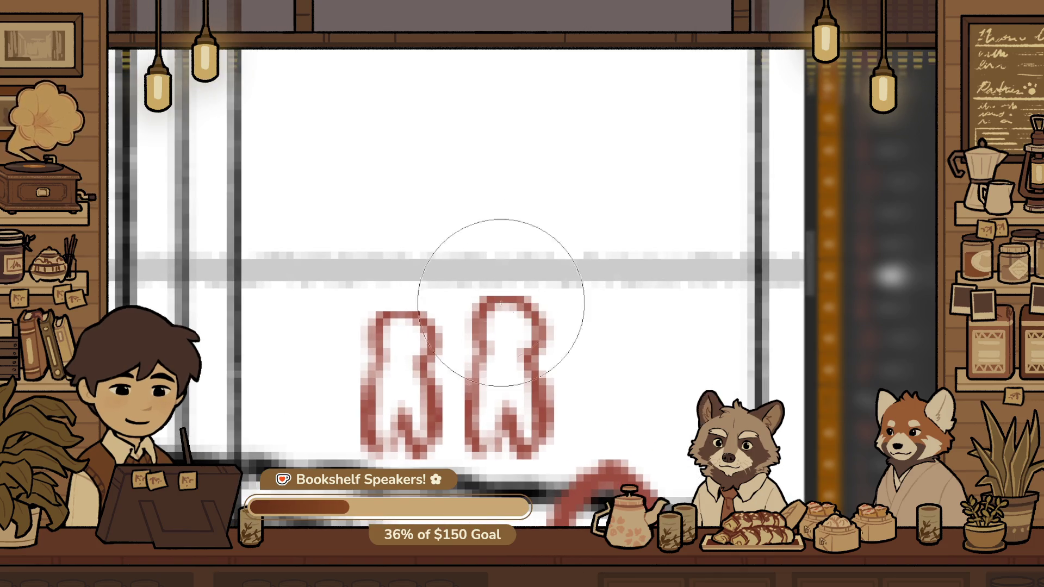
scroll(518, 291, up, 1)
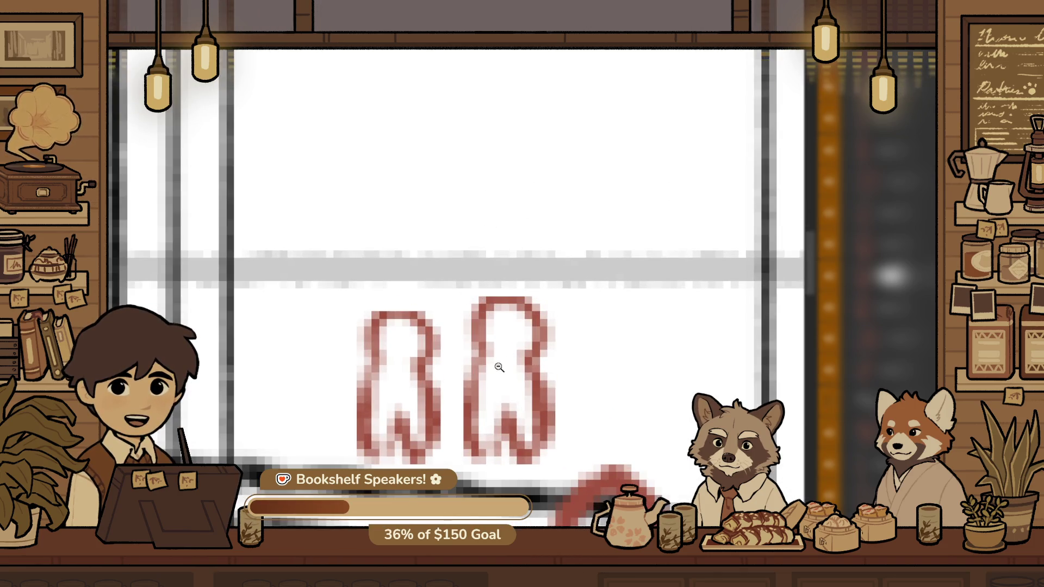
scroll(554, 333, down, 1)
scroll(560, 301, up, 2)
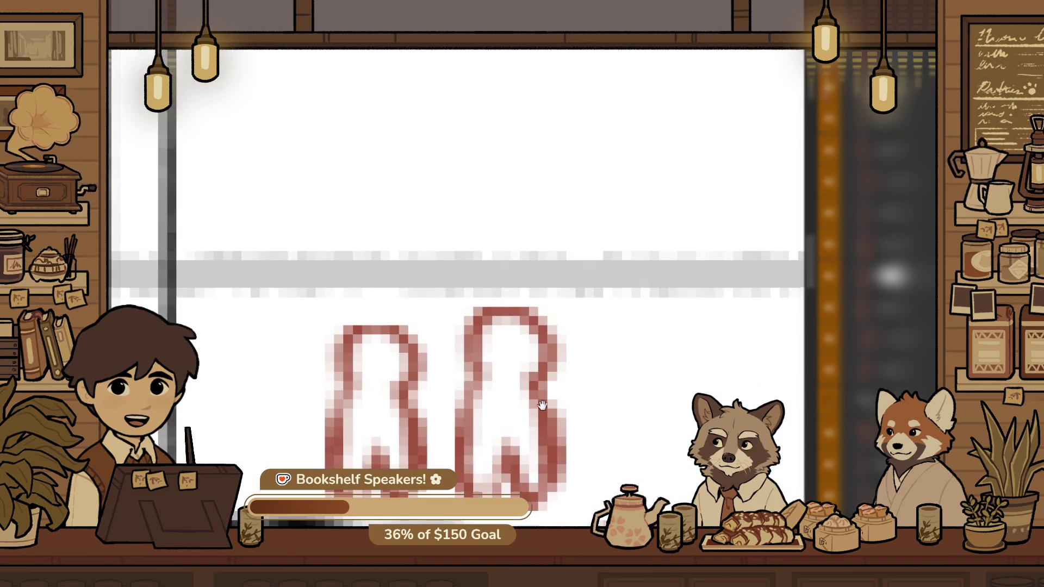
drag(540, 411, 625, 317)
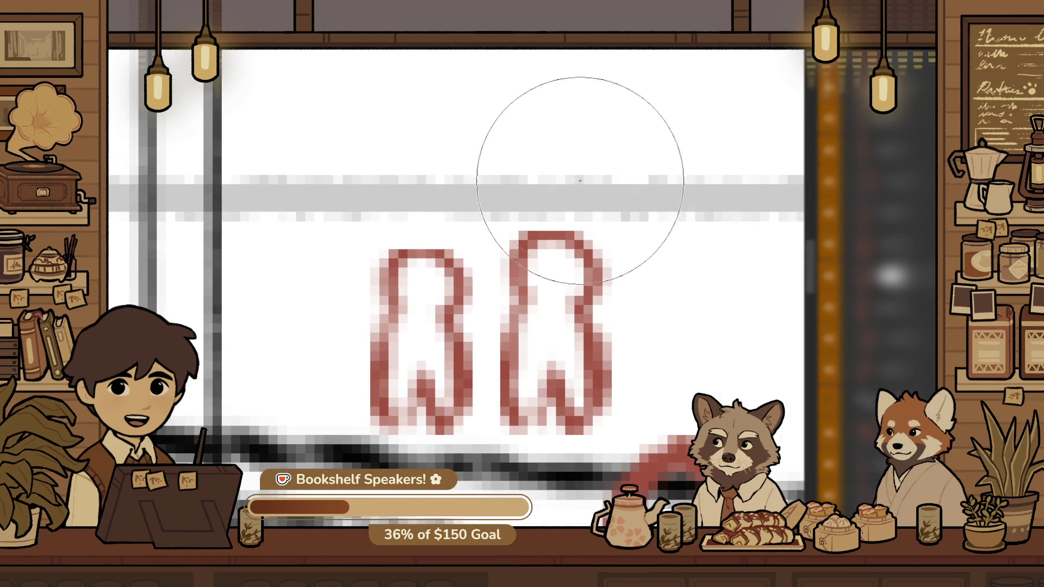
key(bracketleft)
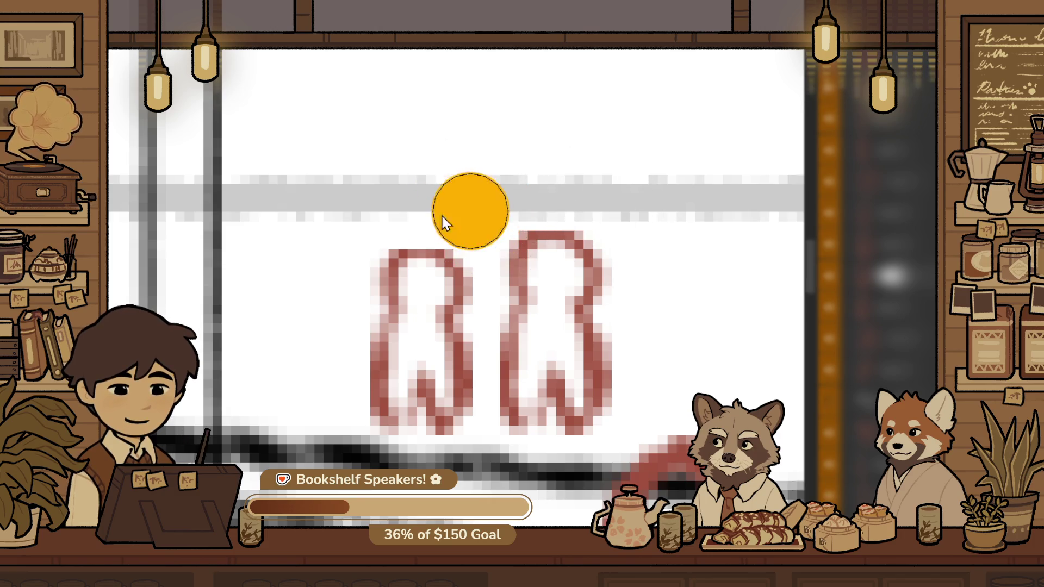
drag(544, 209, 521, 211)
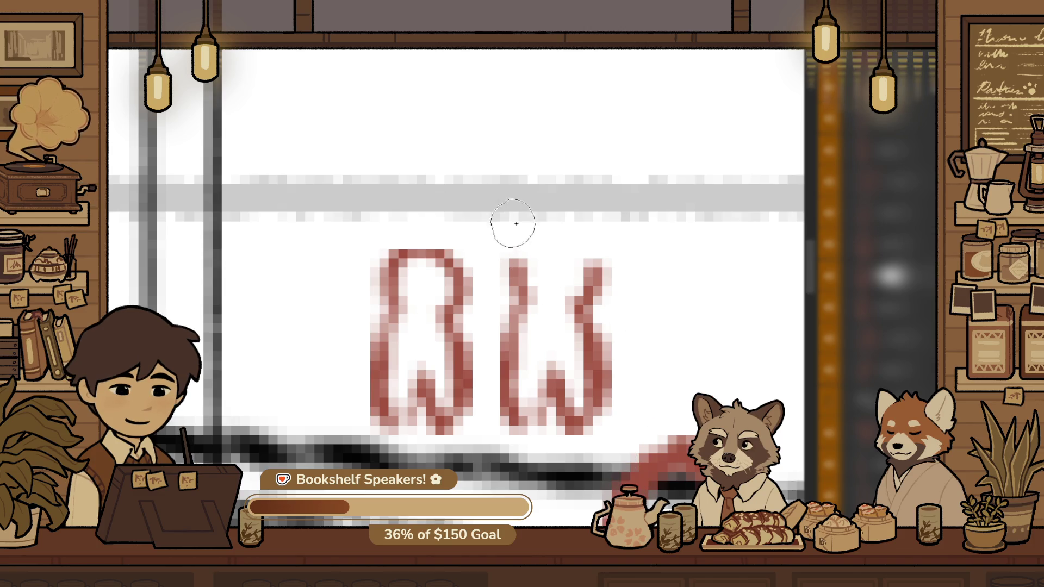
drag(509, 230, 504, 254)
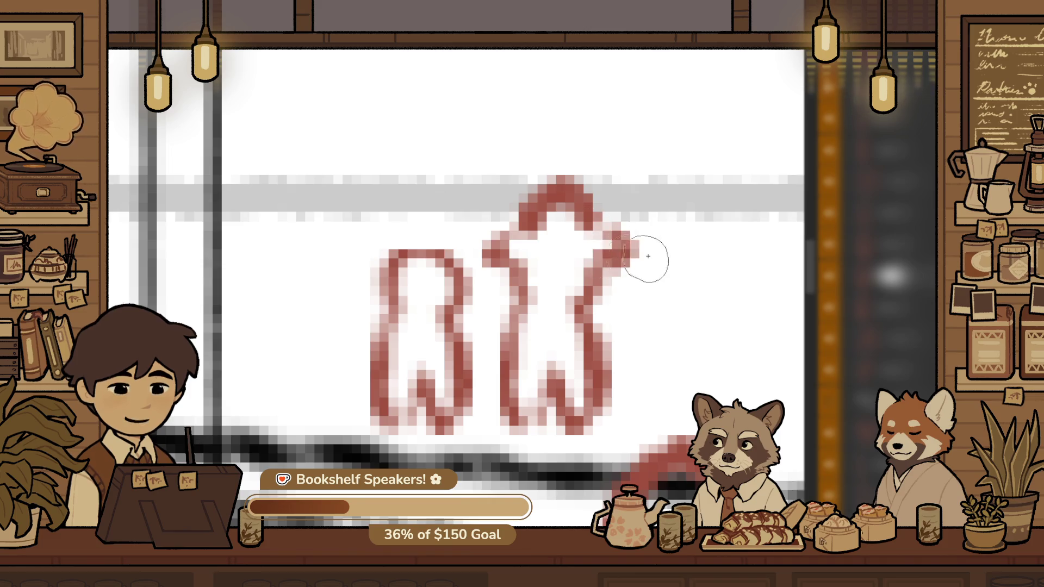
scroll(625, 256, down, 10)
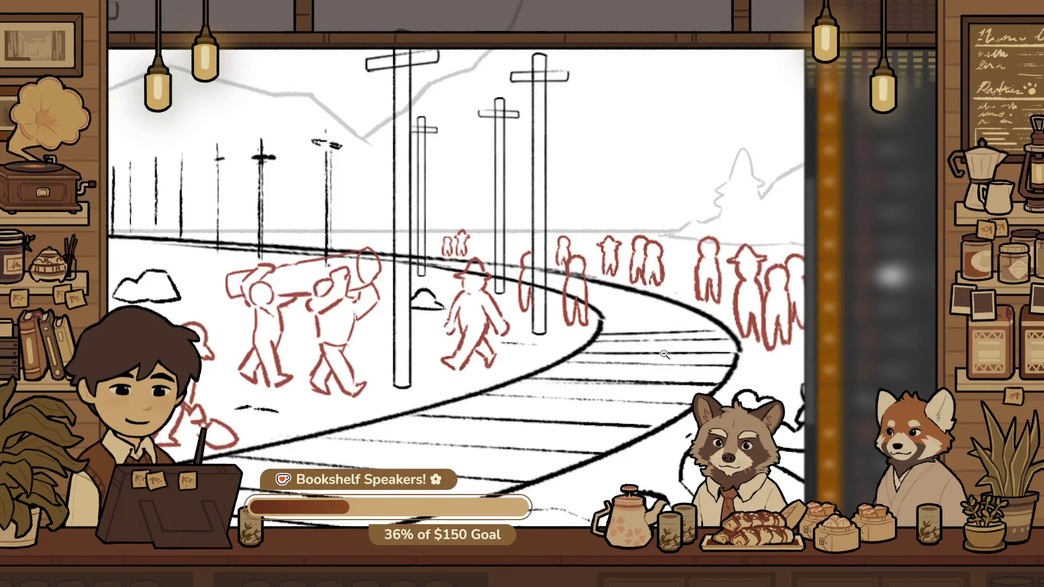
scroll(657, 358, down, 2)
scroll(663, 357, down, 1)
scroll(674, 357, down, 1)
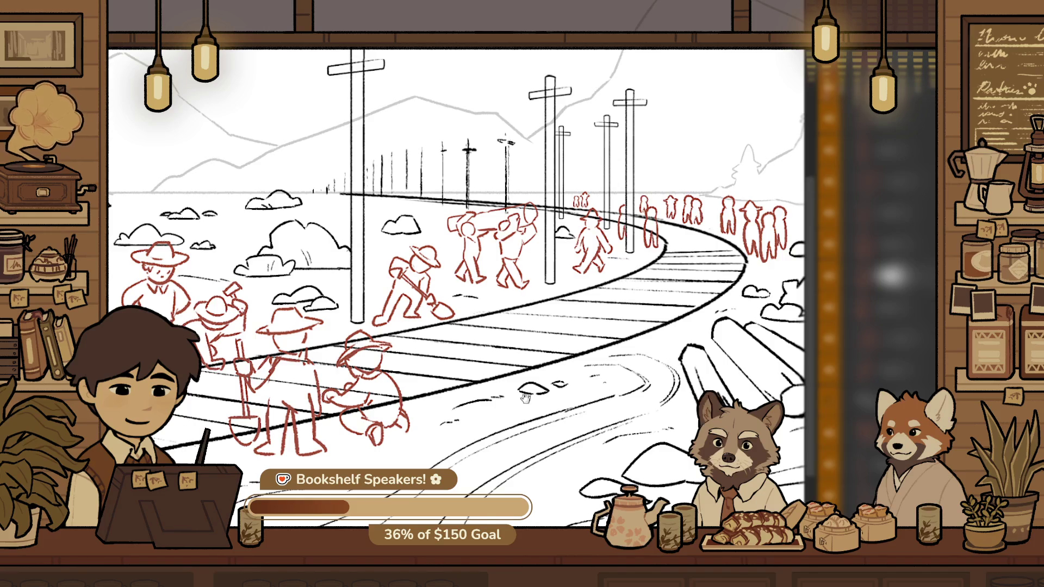
drag(542, 398, 685, 375)
scroll(668, 368, down, 3)
scroll(494, 373, up, 2)
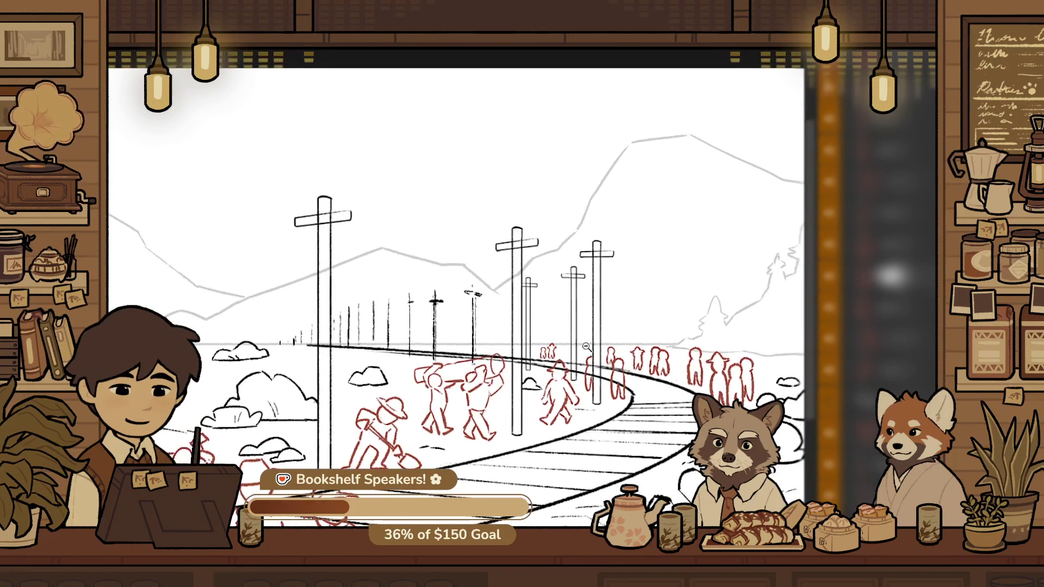
scroll(494, 372, up, 2)
scroll(494, 373, up, 2)
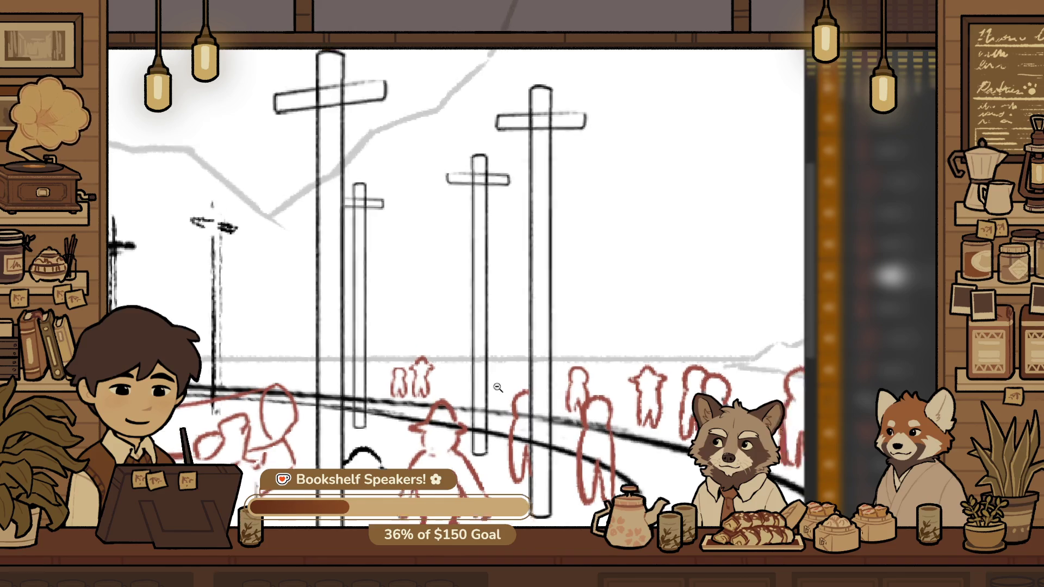
scroll(495, 390, up, 2)
scroll(417, 437, up, 2)
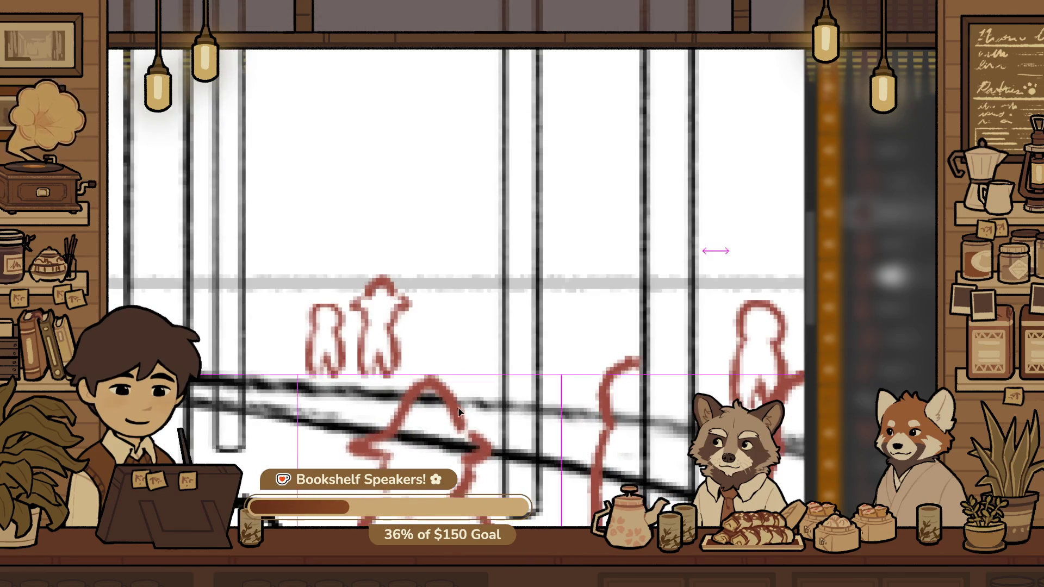
scroll(598, 283, down, 2)
scroll(541, 310, up, 2)
scroll(541, 310, up, 2)
click(540, 309)
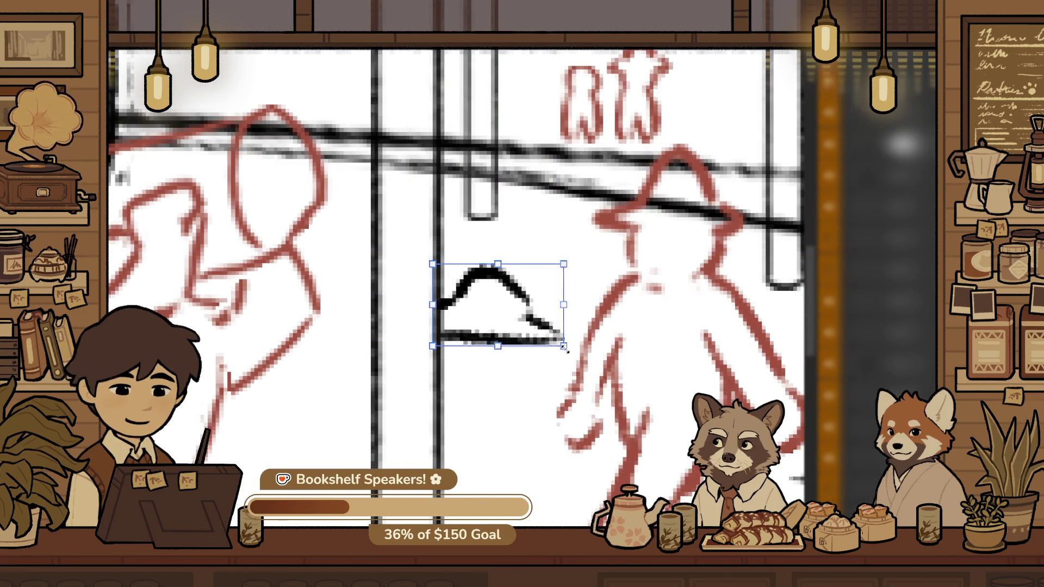
Move the black rock outline down and sketch a second flat rock beneath it
drag(492, 277, 494, 311)
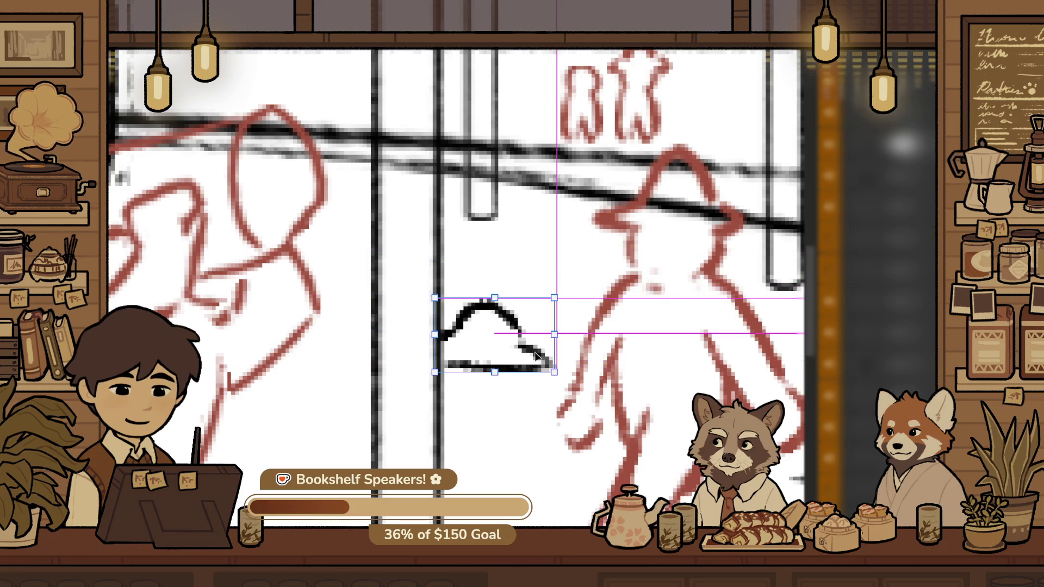
key(b)
scroll(540, 279, up, 2)
drag(519, 335, 595, 347)
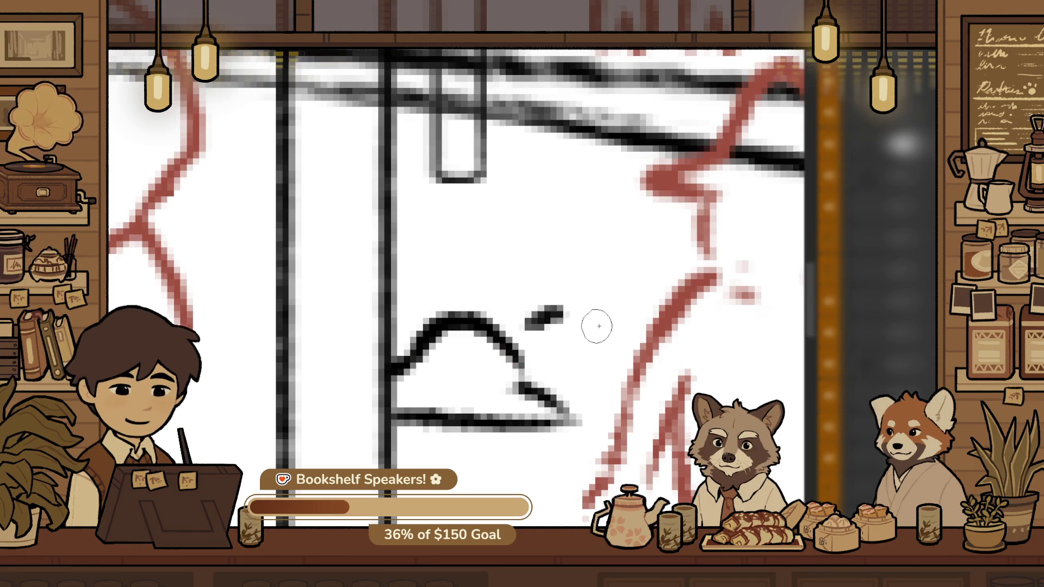
scroll(605, 343, down, 10)
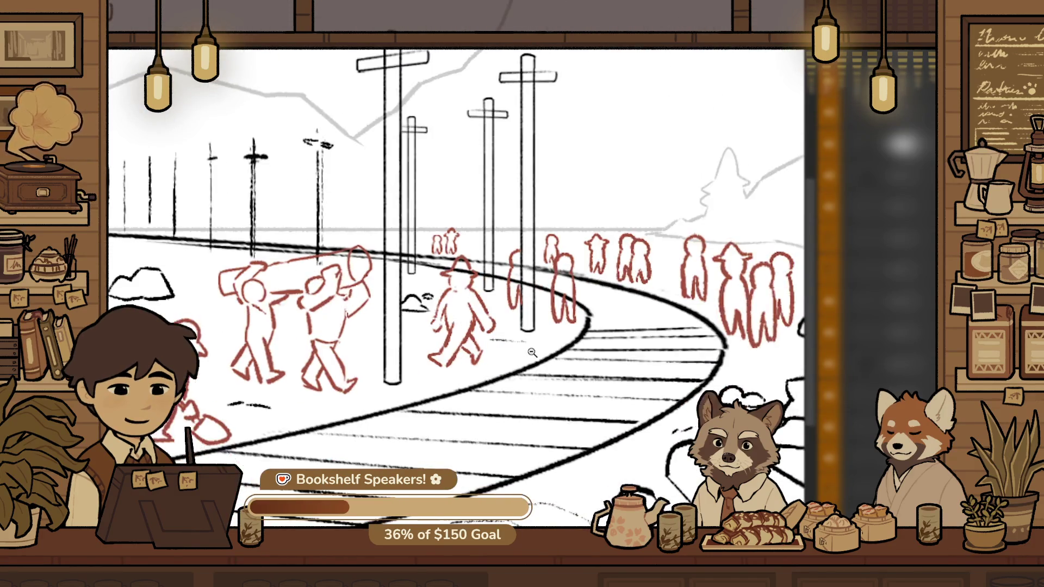
mouse_move(579, 361)
mouse_down()
mouse_move(474, 363)
mouse_move(563, 373)
mouse_up()
key(ctrl+z)
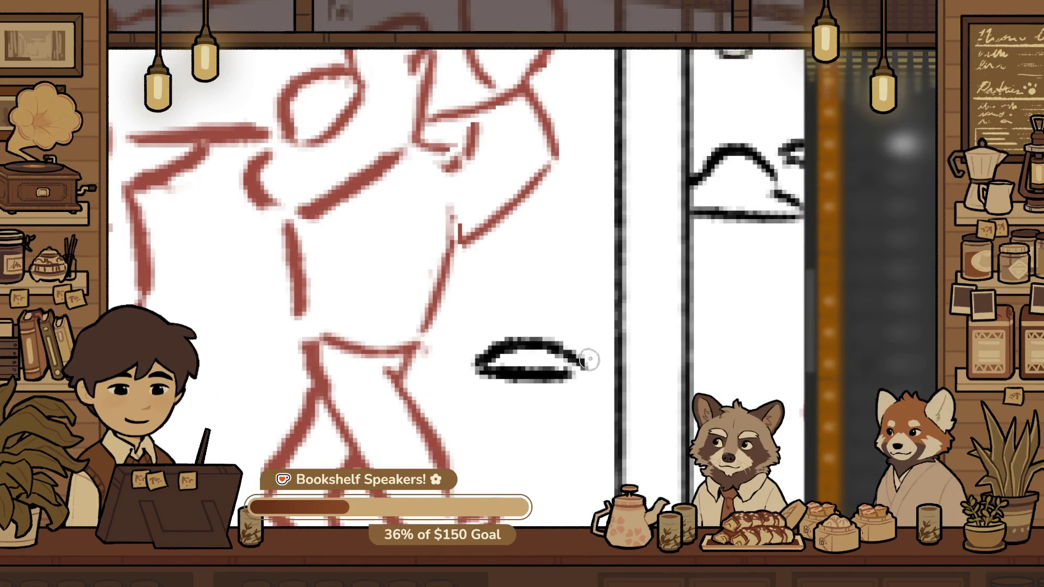
ctrl+alt+click(577, 375)
scroll(593, 388, down, 3)
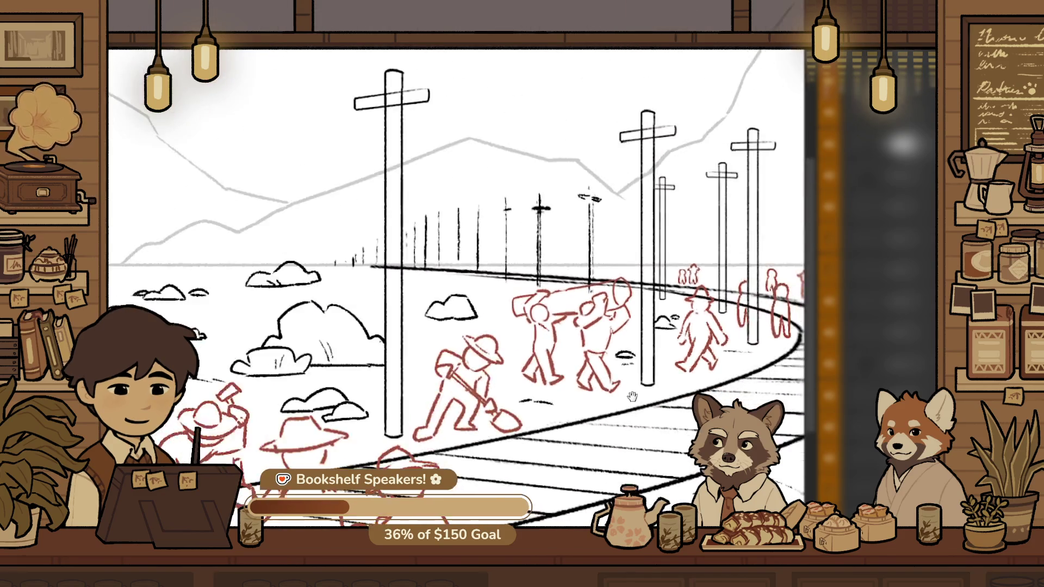
scroll(566, 342, up, 3)
drag(558, 330, 599, 367)
key(ctrl+z)
scroll(564, 346, down, 3)
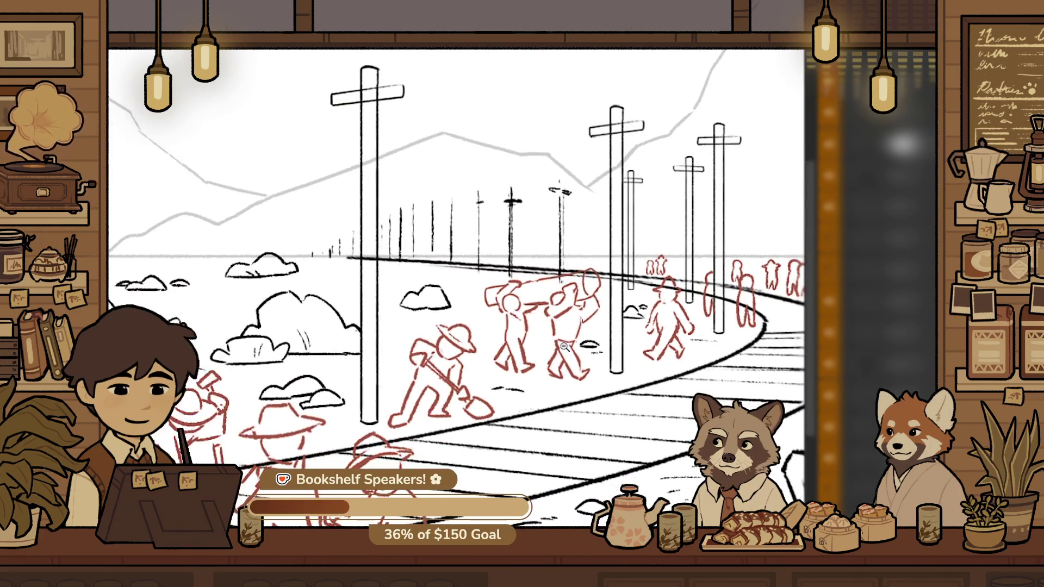
scroll(584, 360, down, 2)
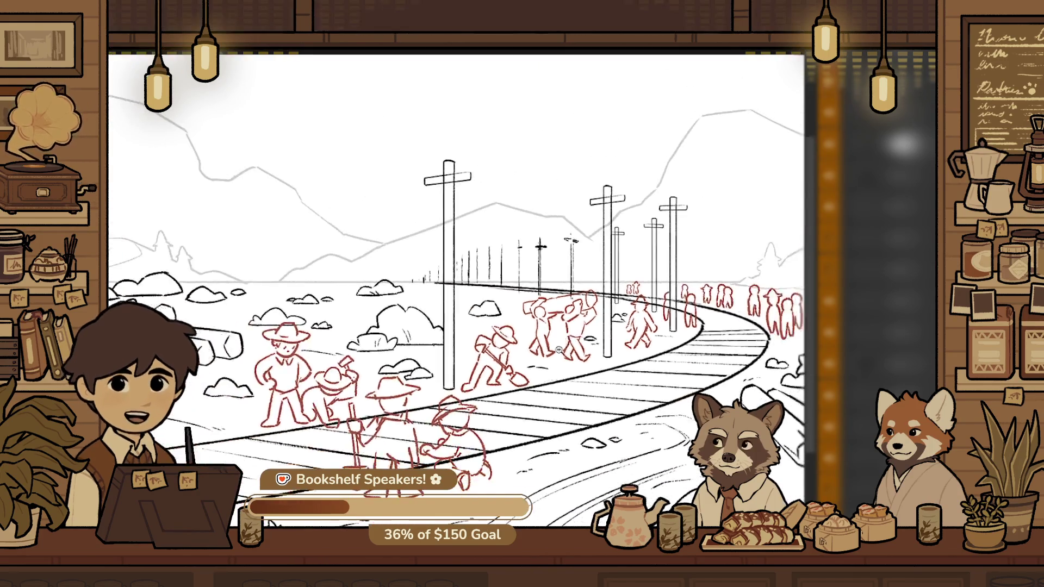
scroll(535, 377, down, 3)
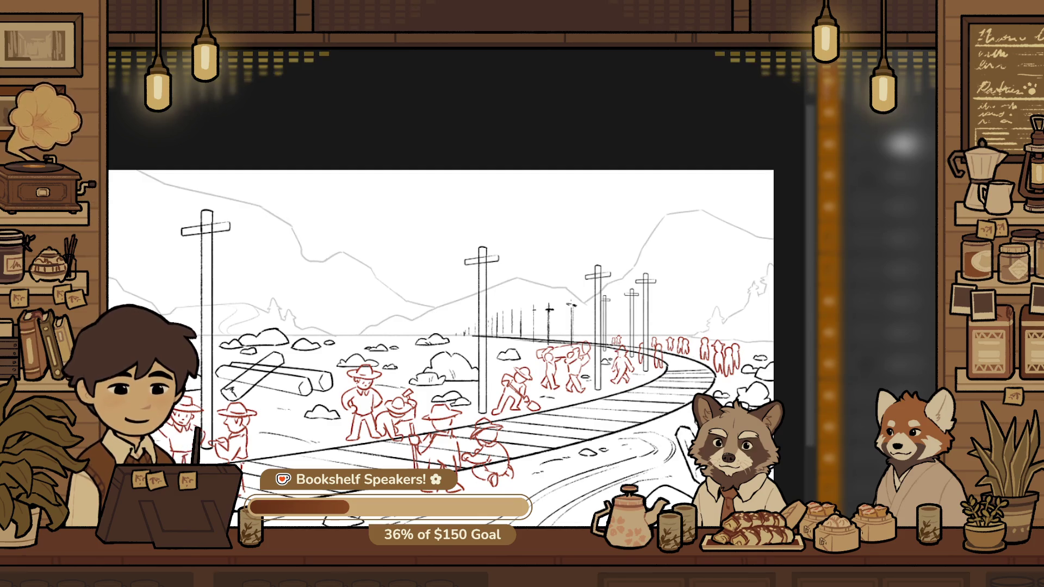
scroll(569, 367, up, 1)
scroll(569, 367, down, 1)
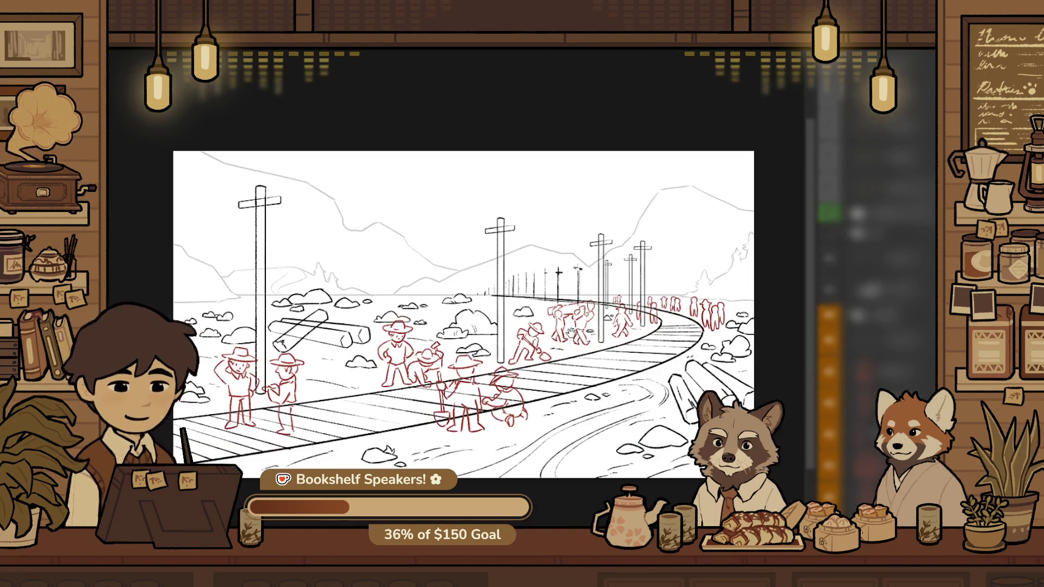
scroll(588, 337, down, 1)
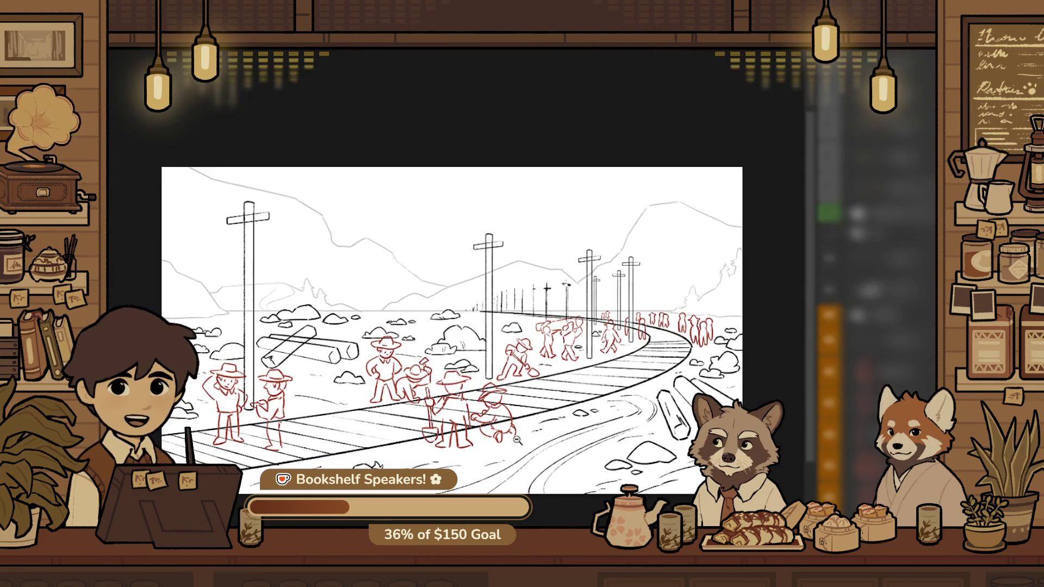
scroll(524, 400, up, 1)
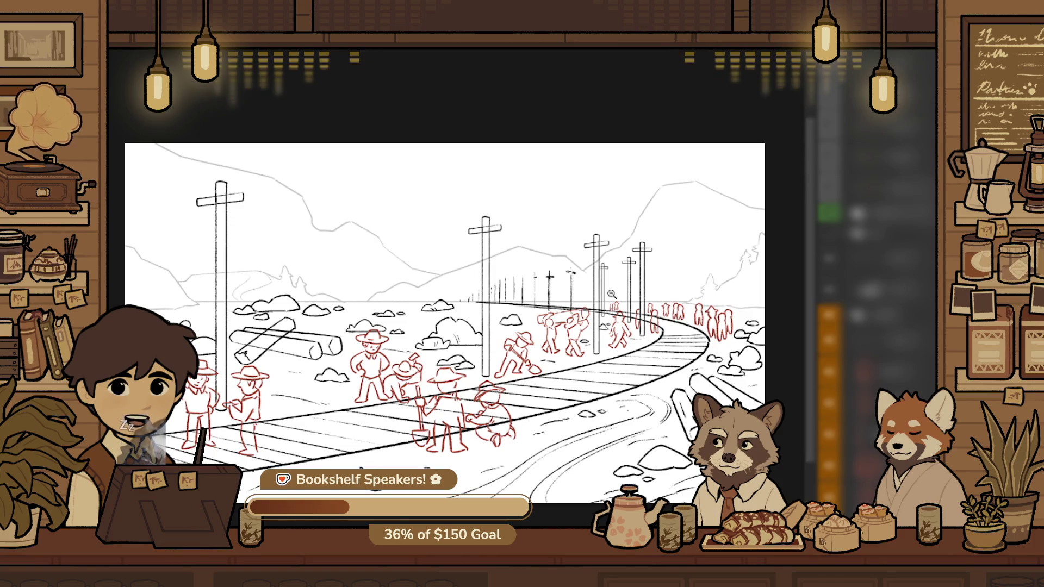
drag(626, 278, 622, 253)
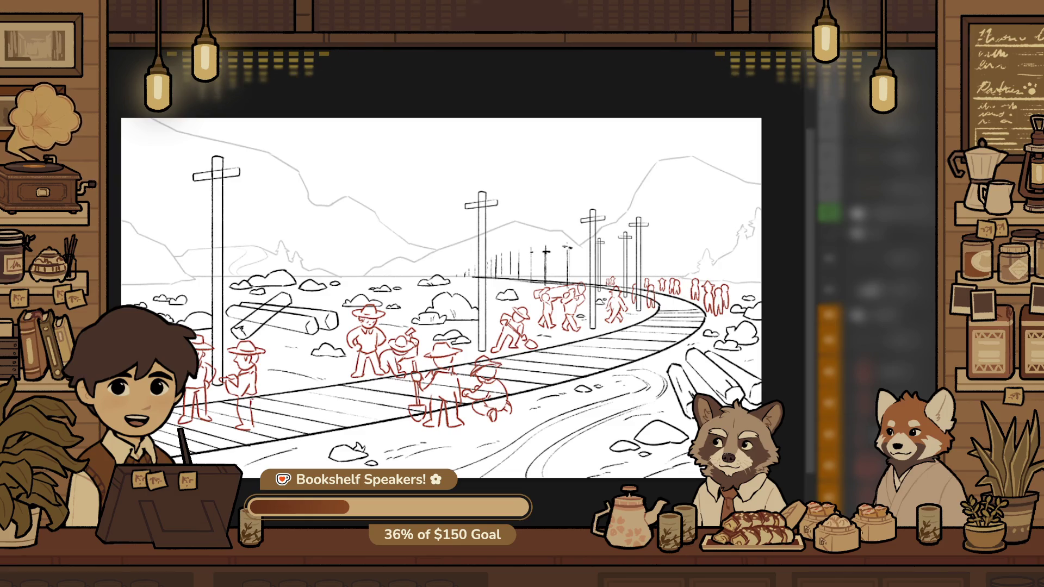
drag(476, 330, 503, 254)
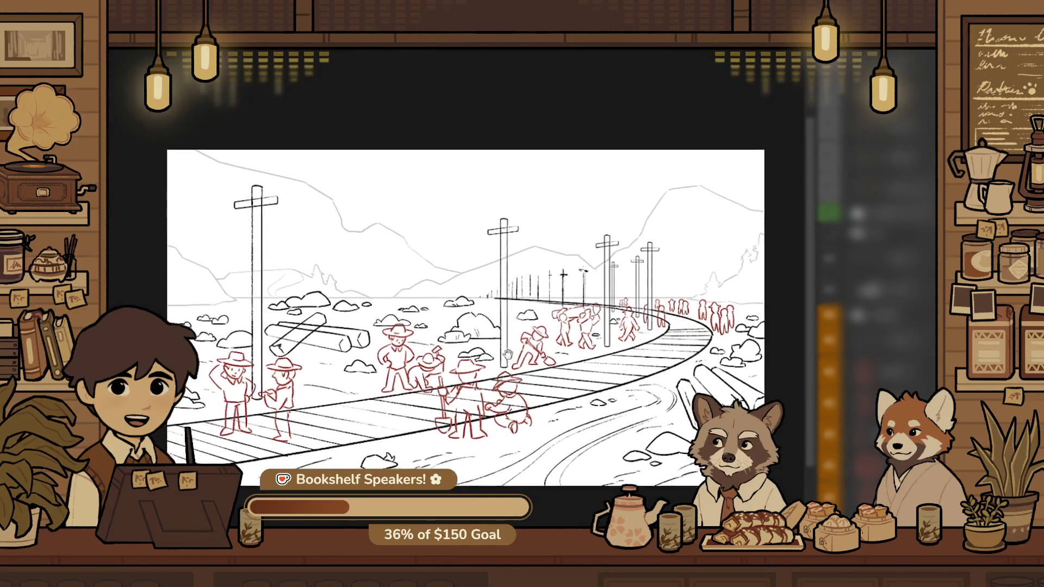
drag(580, 346, 635, 354)
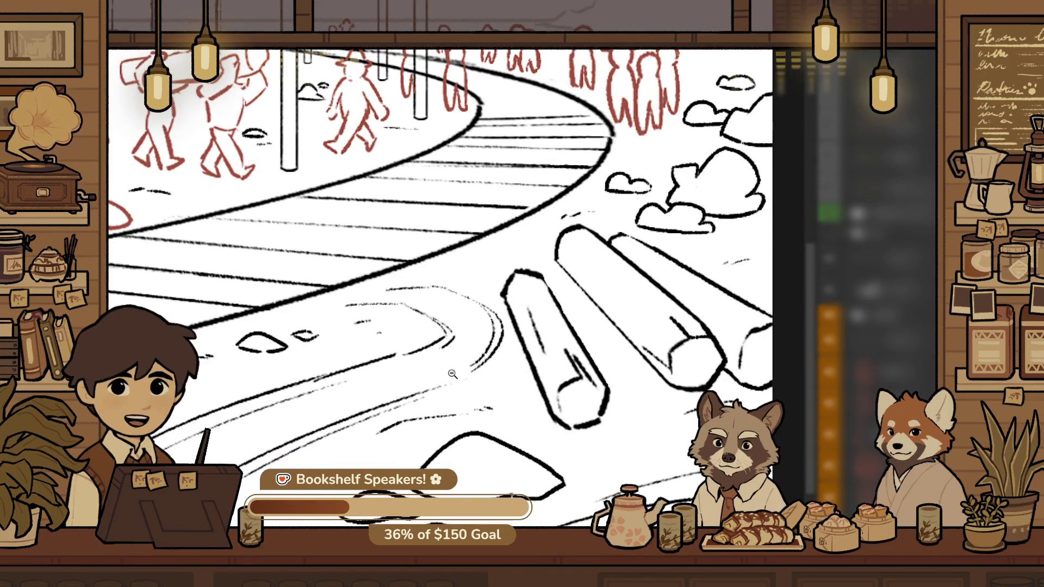
click(538, 425)
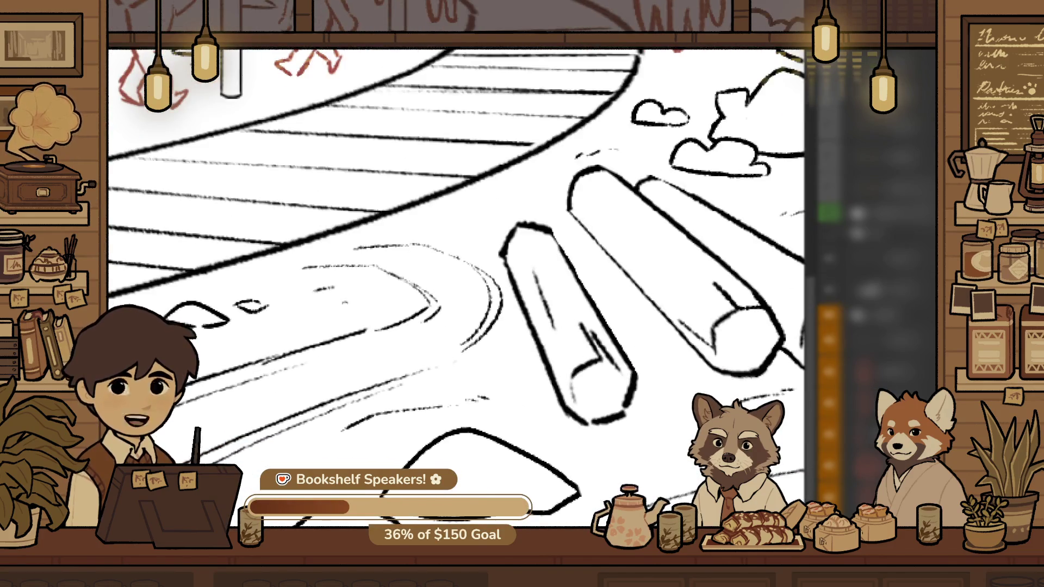
key(ctrl+0)
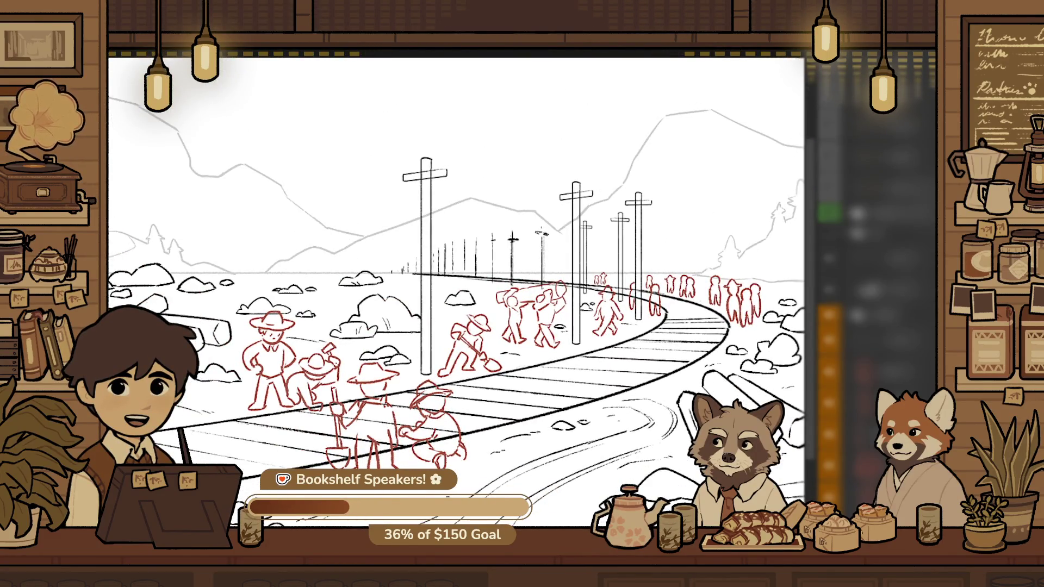
key(ctrl+minus)
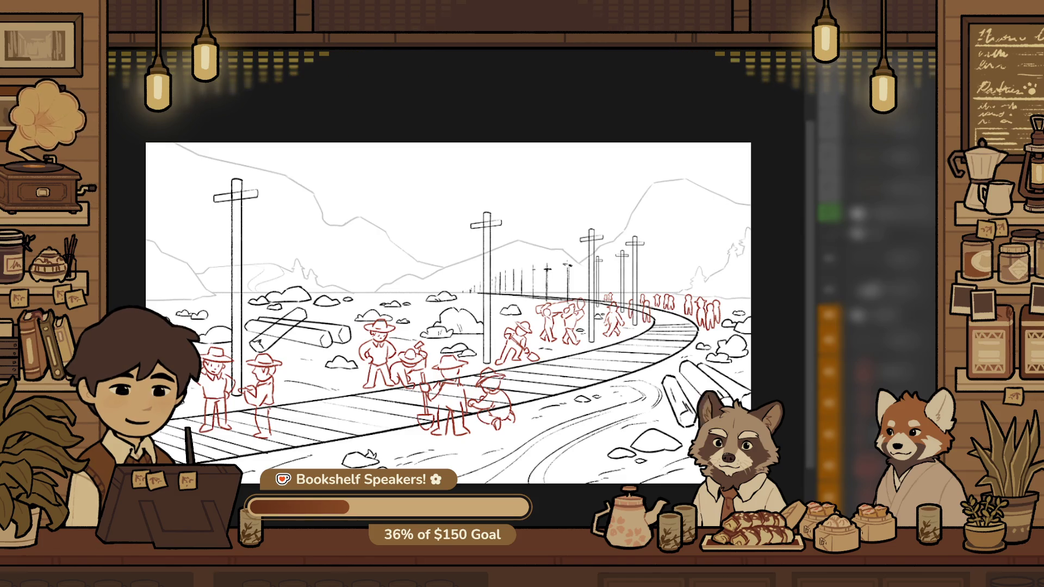
key(ctrl+r)
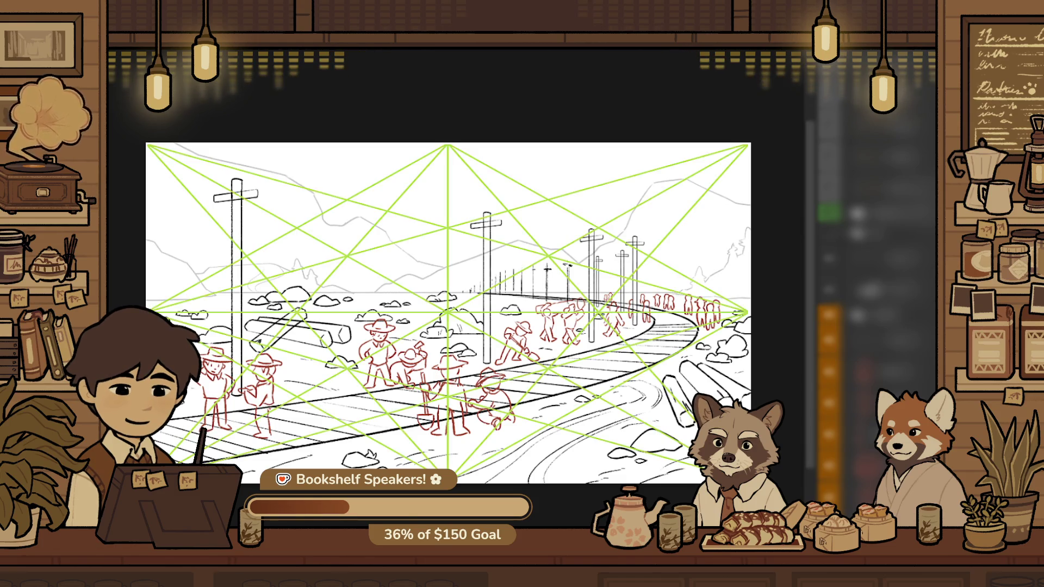
key(ctrl+plus)
key(ctrl+minus)
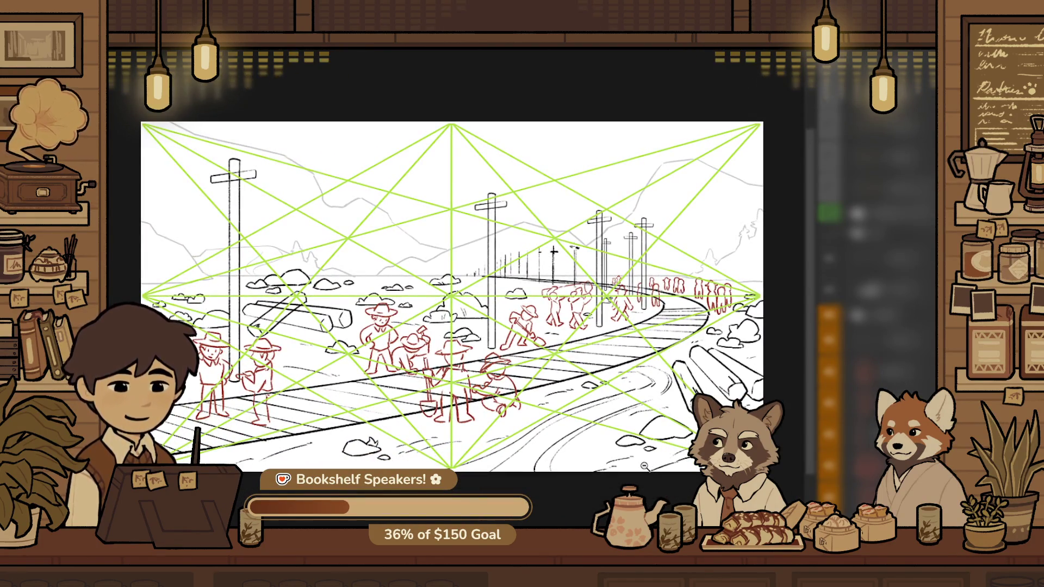
click(592, 327)
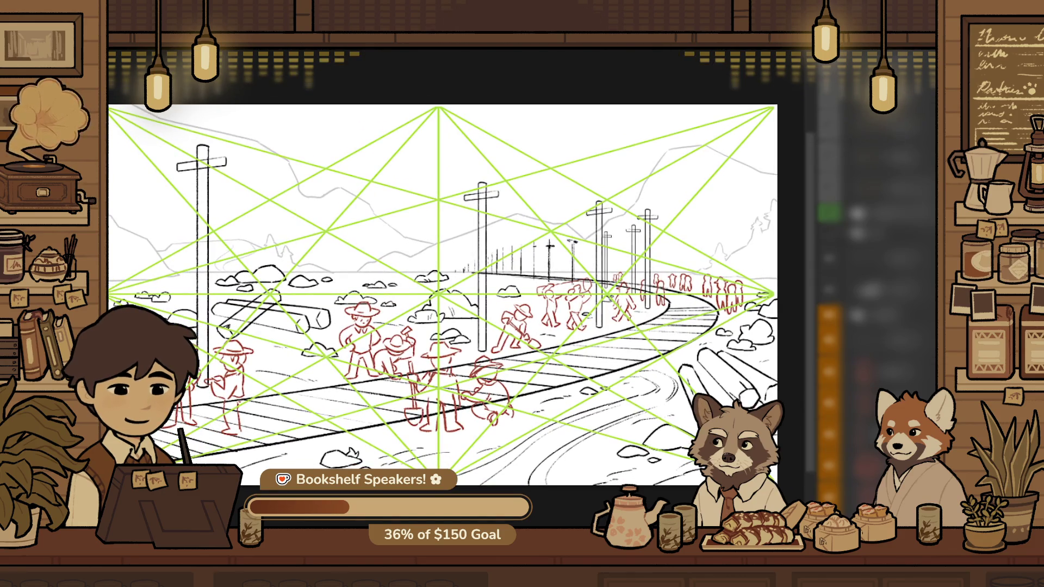
key(o)
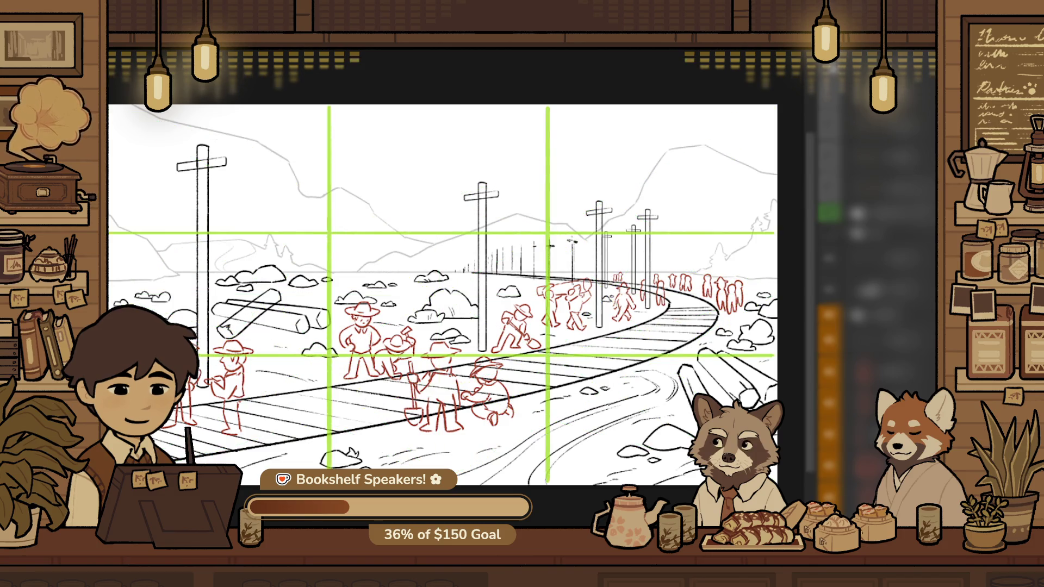
key(o)
key(o)
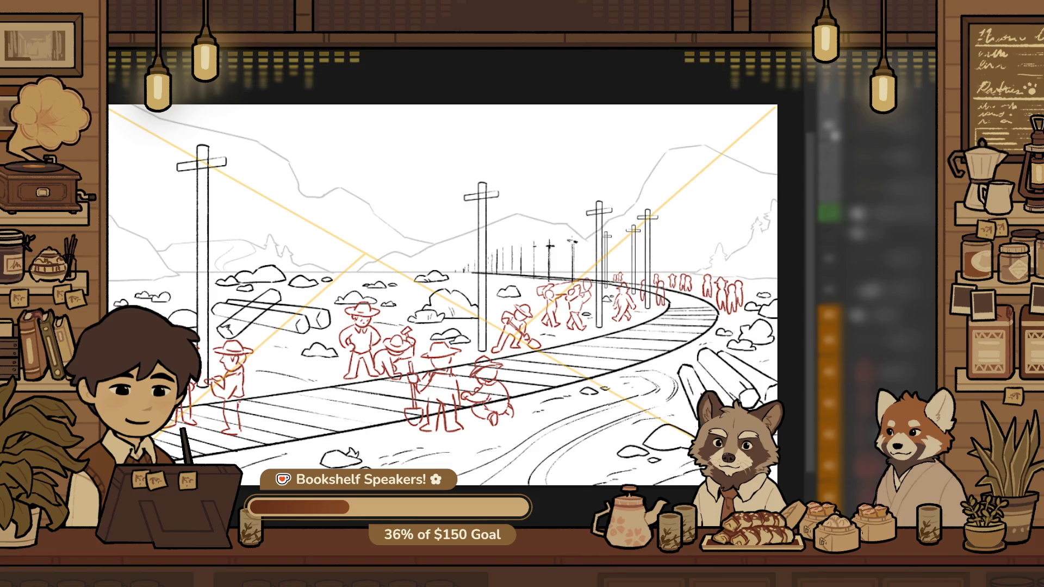
drag(365, 256, 468, 280)
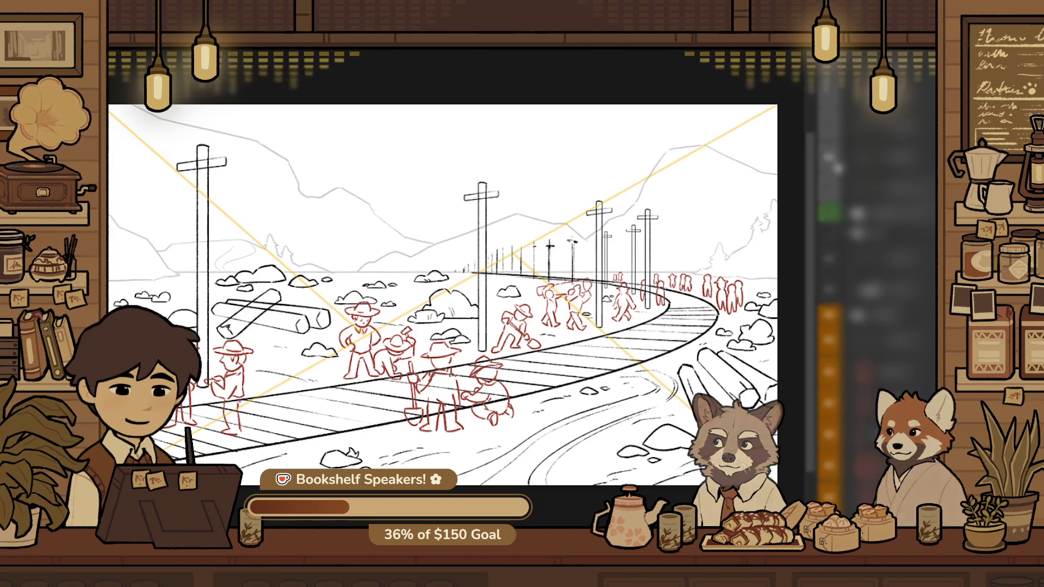
key(o)
key(o)
key(o)
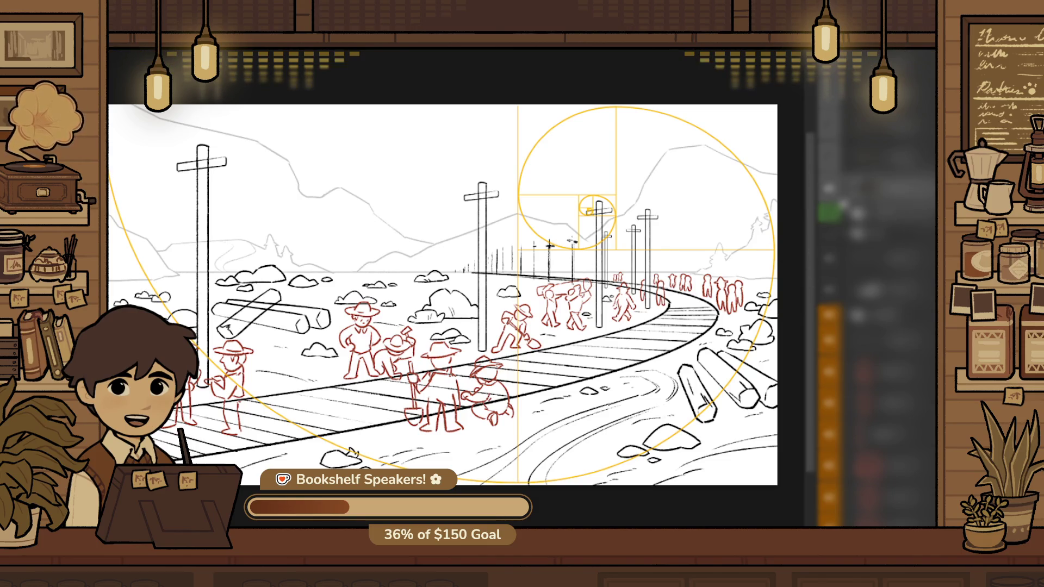
key(ctrl+h)
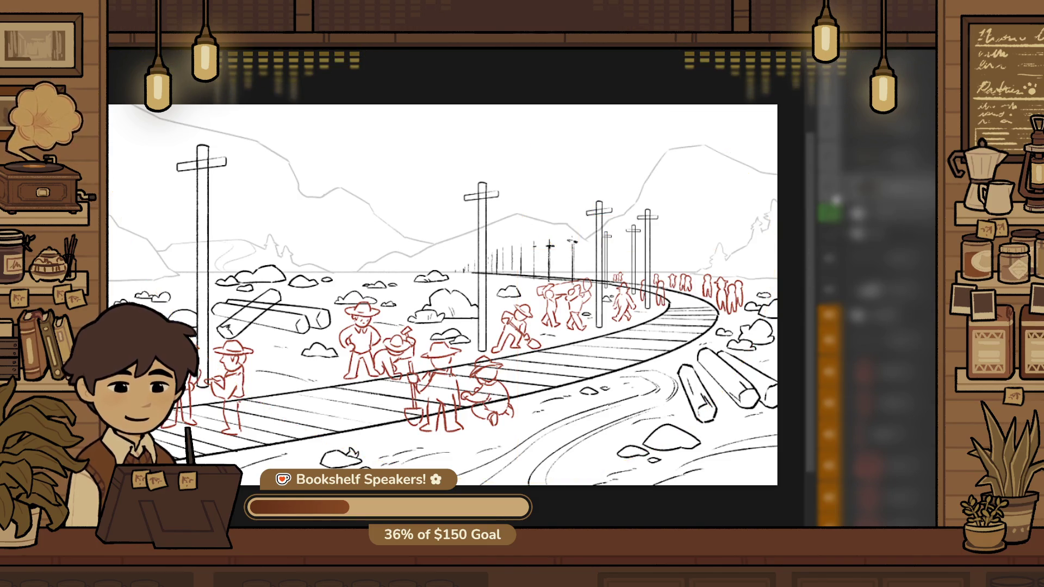
scroll(565, 362, down, 1)
drag(683, 419, 667, 416)
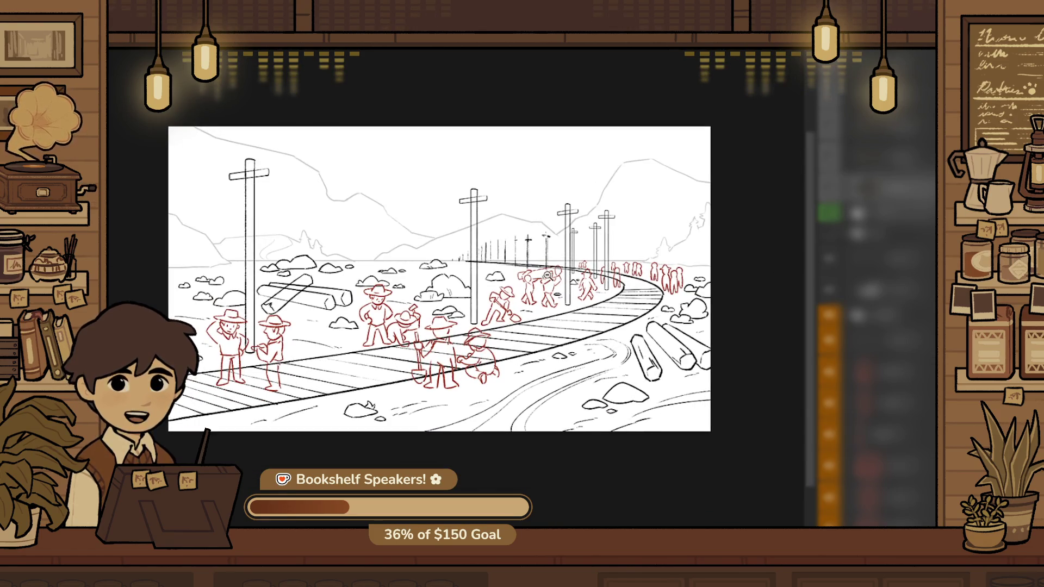
scroll(555, 277, up, 1)
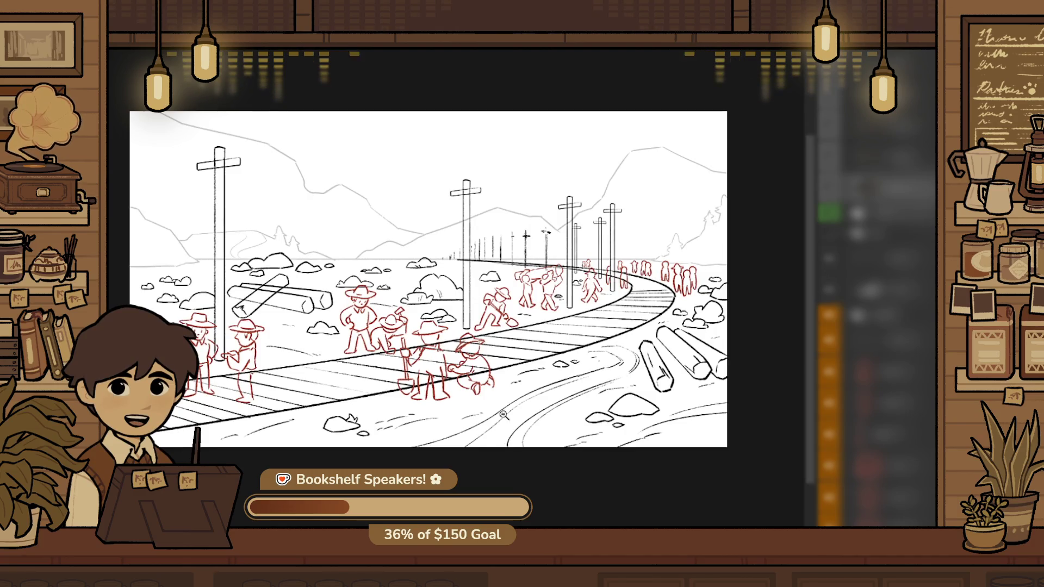
mouse_move(565, 392)
mouse_down()
mouse_move(579, 402)
mouse_move(572, 387)
mouse_up()
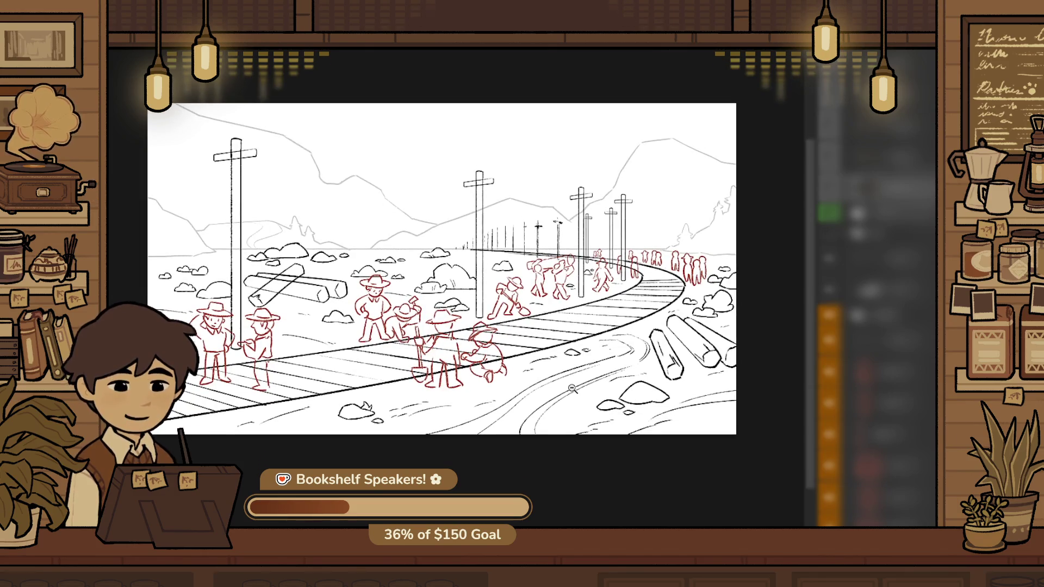
scroll(542, 317, down, 1)
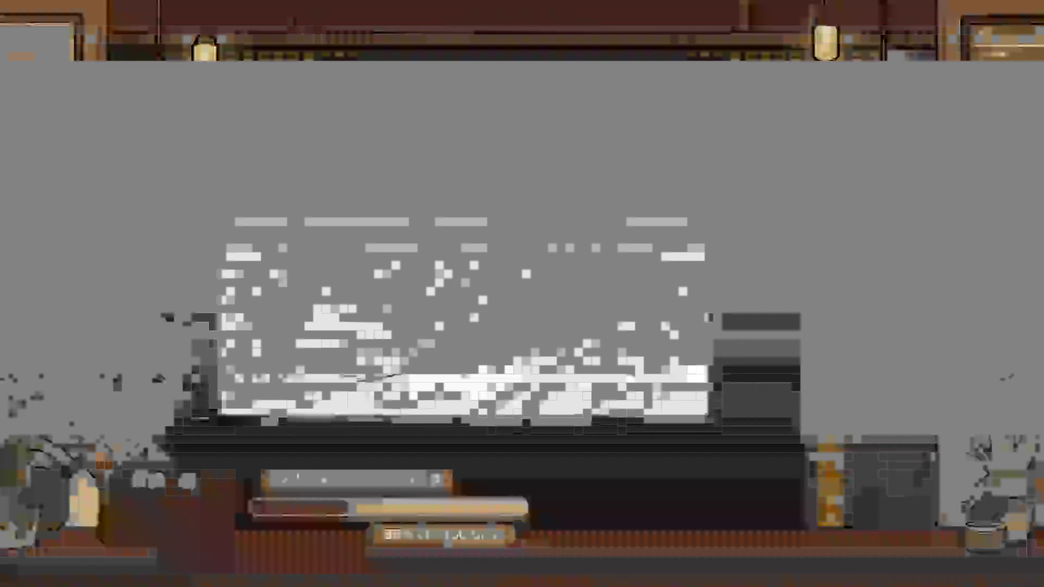
Mirror the canvas view horizontally with the M shortcut and zoom in
key(m)
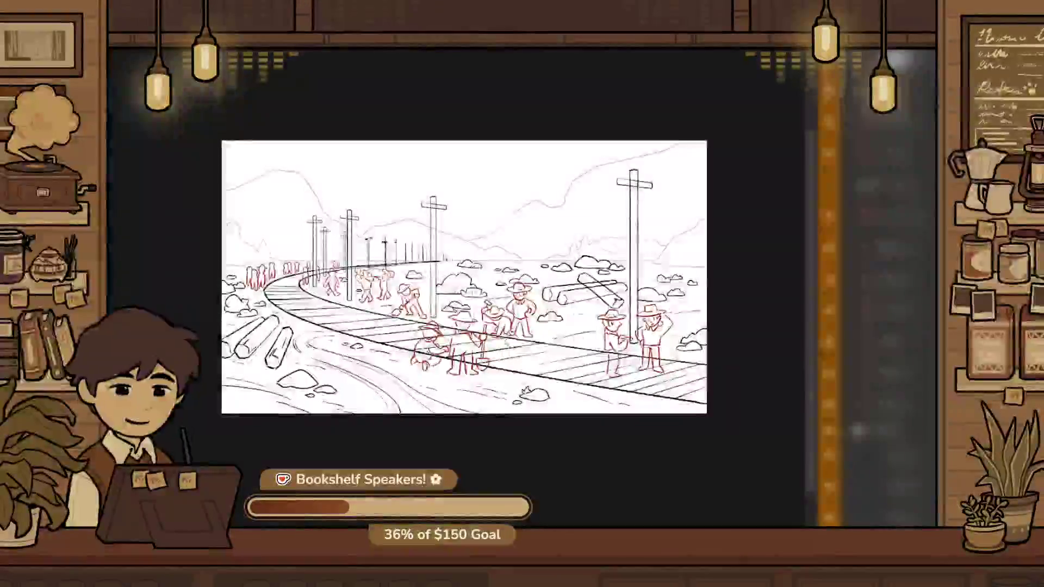
scroll(588, 311, up, 3)
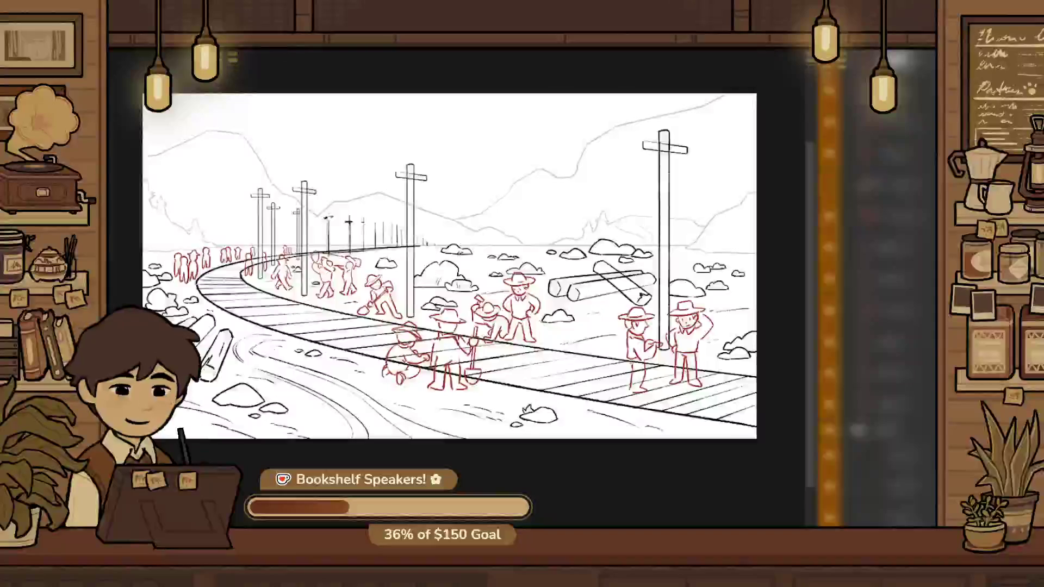